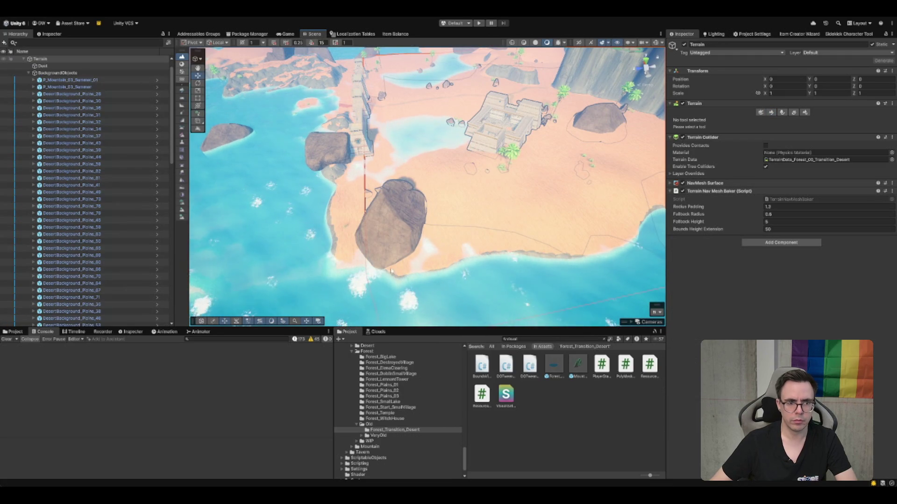
Step: Open Paint Trees on Terrain_01 to view its palm tree prototypes, then reselect Terrain_01 in the Hierarchy
left_click(782, 114)
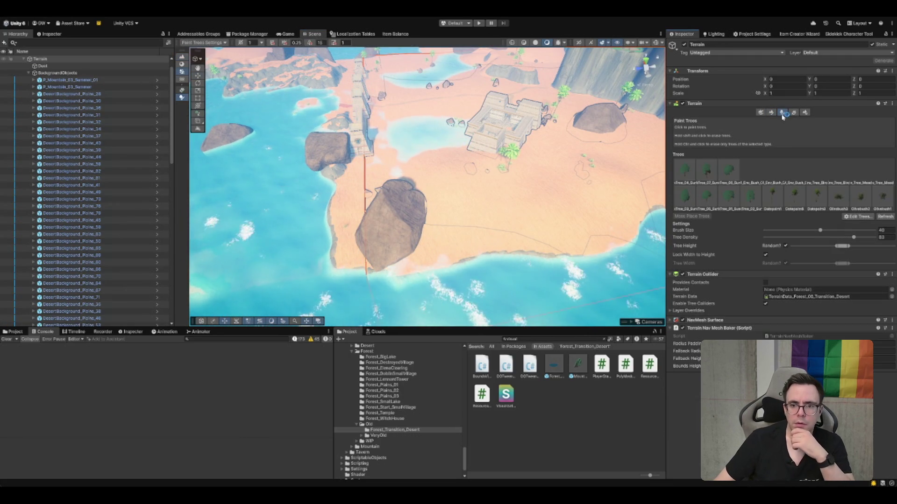
mouse_move(379, 160)
left_mouse_down()
mouse_move(421, 150)
mouse_move(562, 179)
mouse_move(490, 157)
left_mouse_up()
key("w")
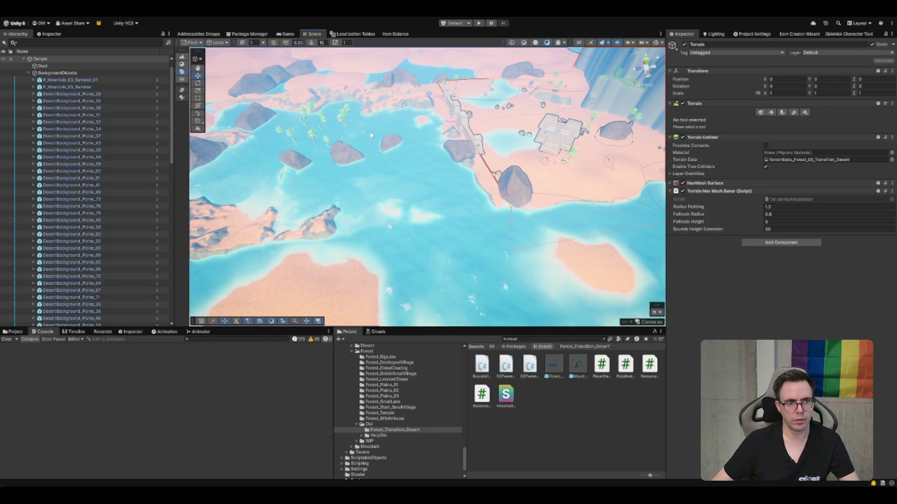
left_click(371, 135)
left_click(383, 101)
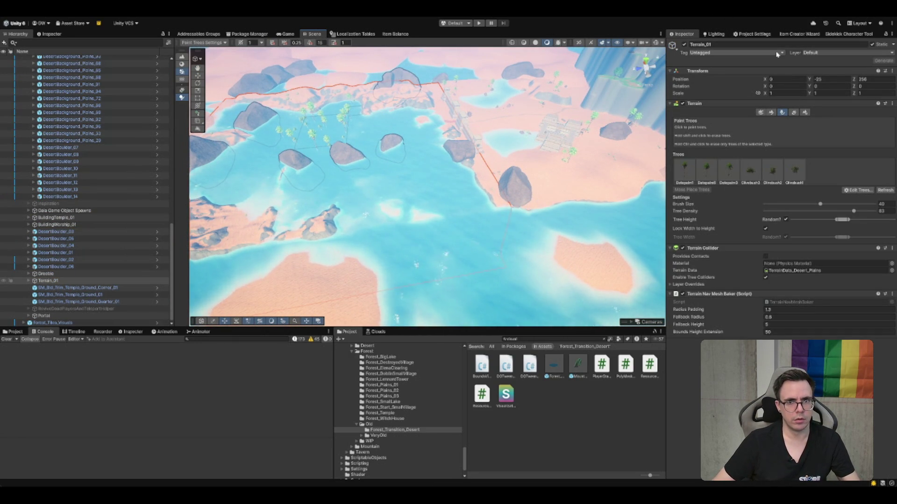
Step: Move Terrain_01 to Y -20, zoom in on the temple wall, and pick Raise or Lower Terrain
type("-20")
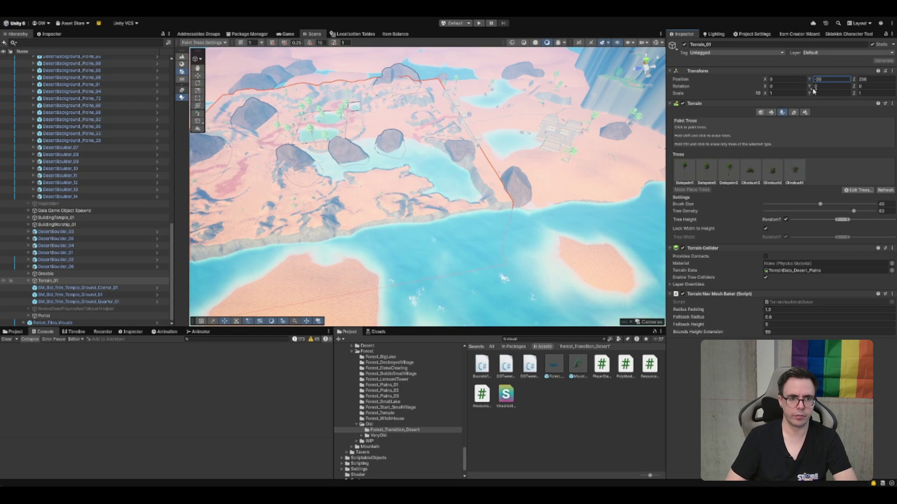
scroll(509, 113, "up", 10)
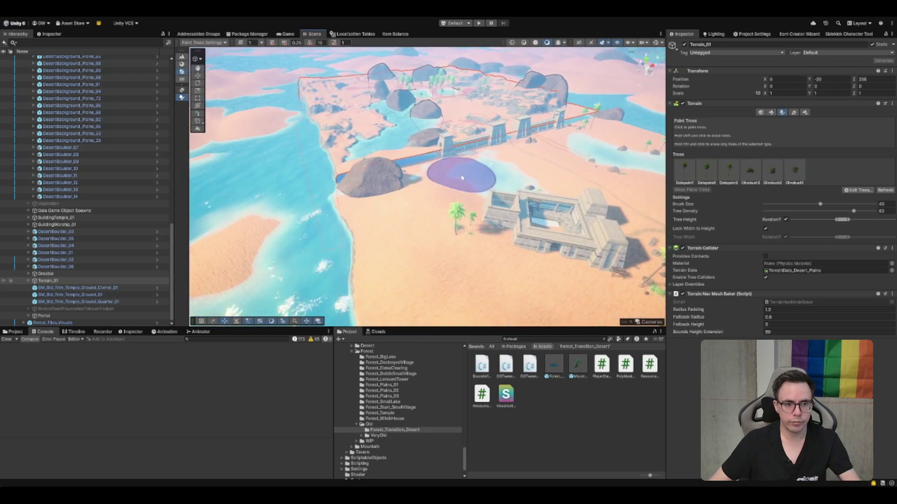
scroll(461, 177, "up", 10)
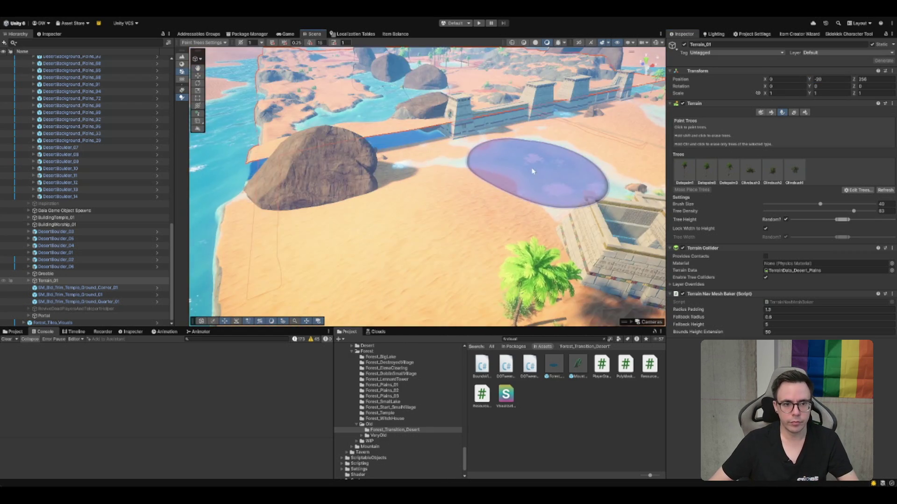
scroll(515, 166, "up", 5)
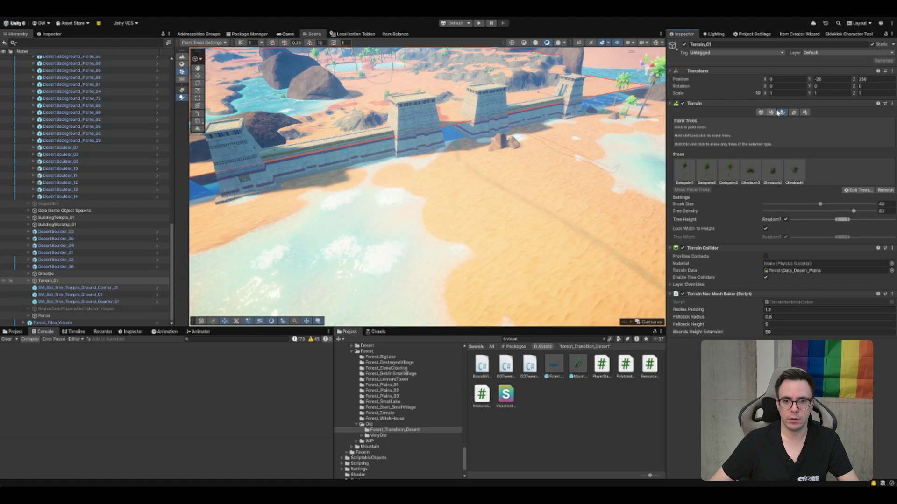
left_click(771, 113)
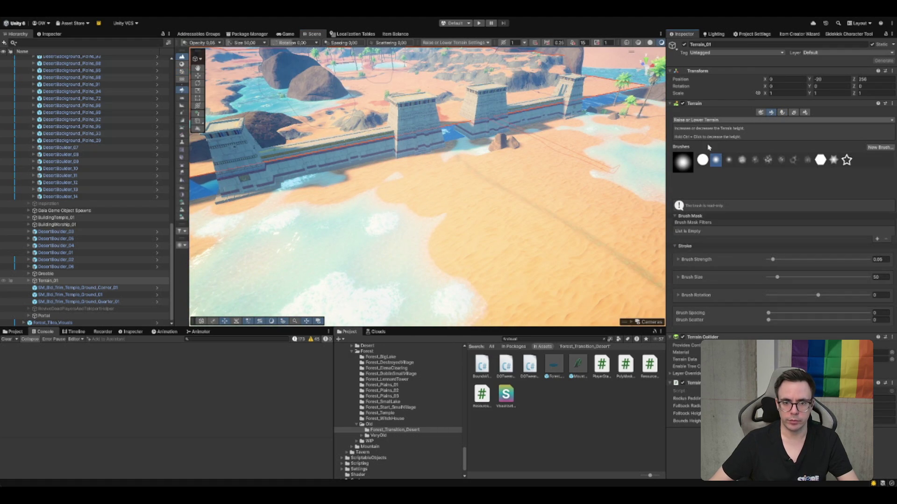
Step: Select the Terrain object and switch it to Set Height with brush size 10
left_click(476, 231)
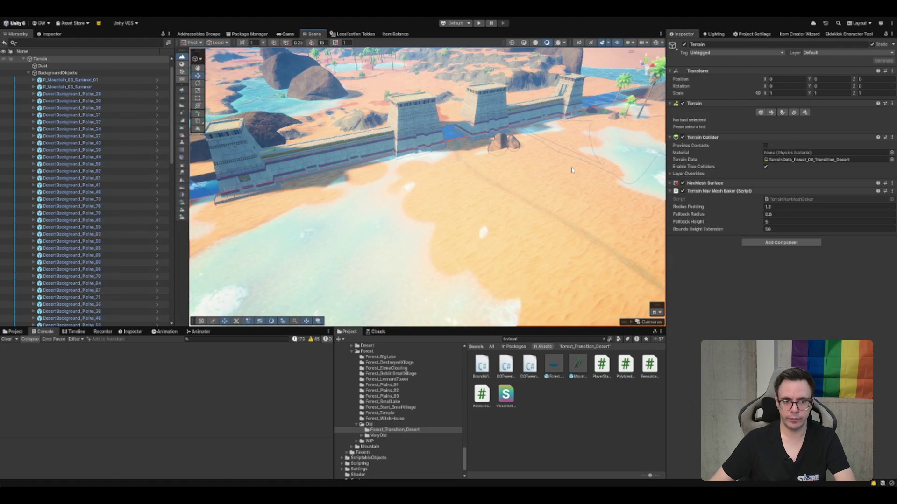
left_click(770, 112)
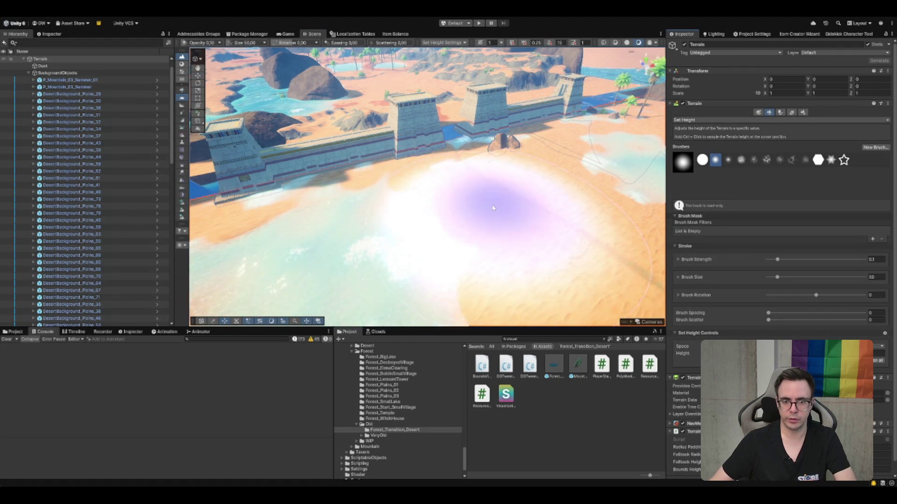
left_click(871, 277)
type("10")
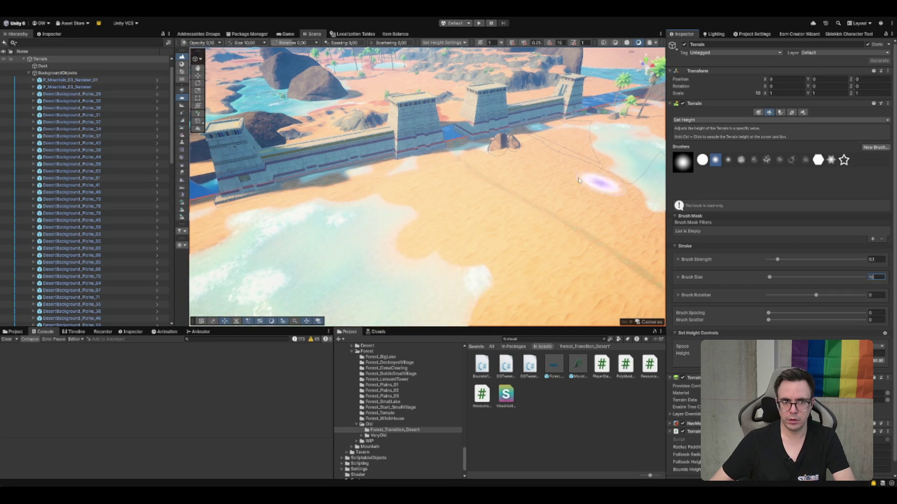
scroll(528, 169, "down", 5)
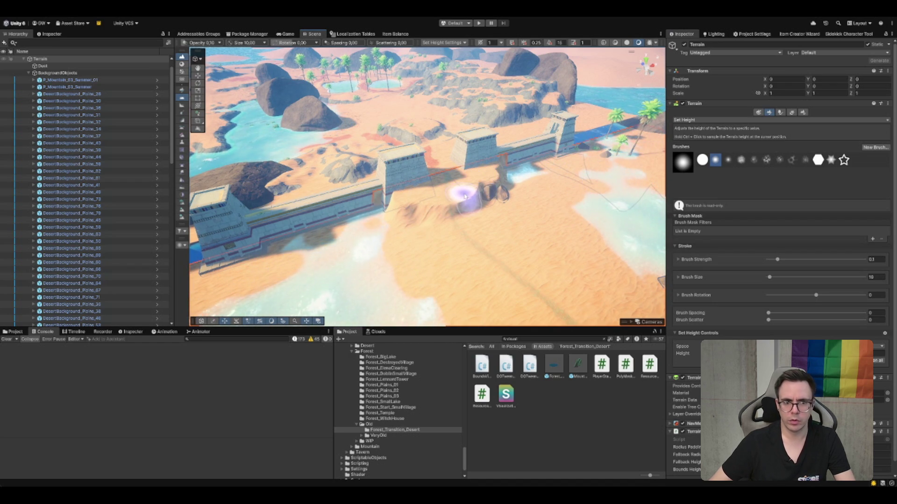
mouse_move(512, 190)
left_mouse_down()
mouse_move(461, 194)
mouse_move(476, 192)
left_mouse_up()
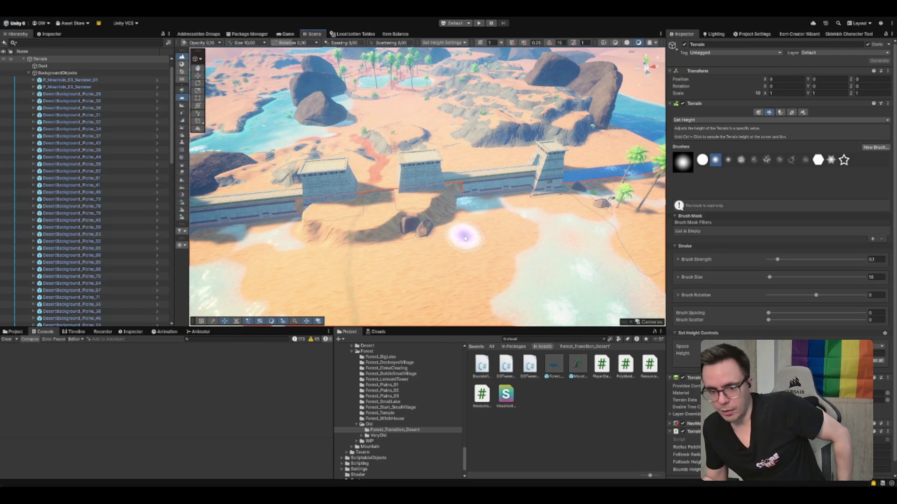
scroll(419, 254, "down", 10)
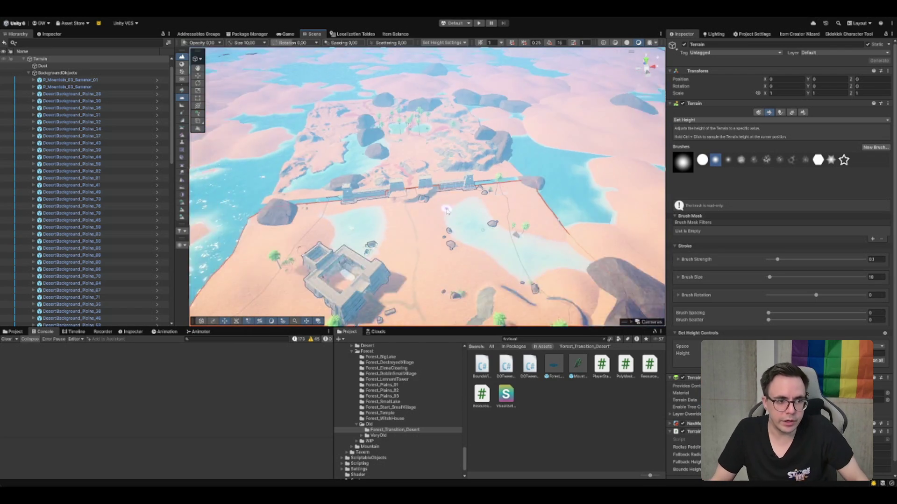
scroll(419, 254, "down", 10)
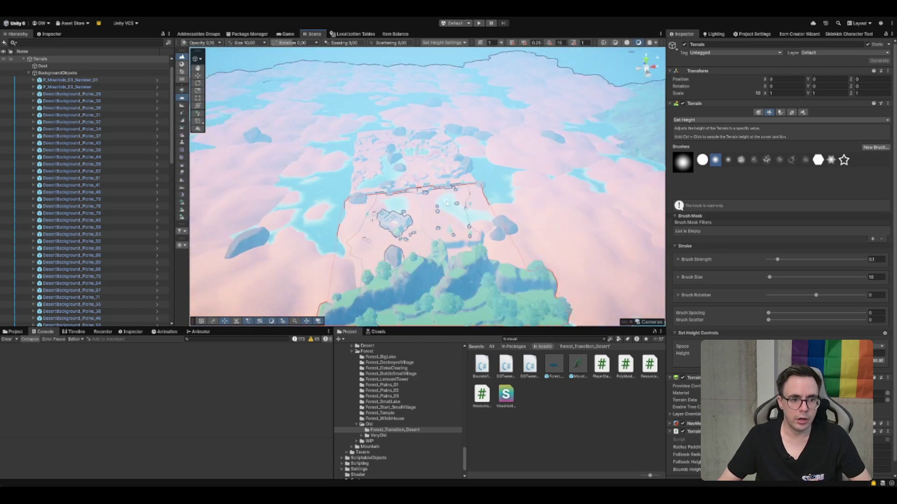
key("f")
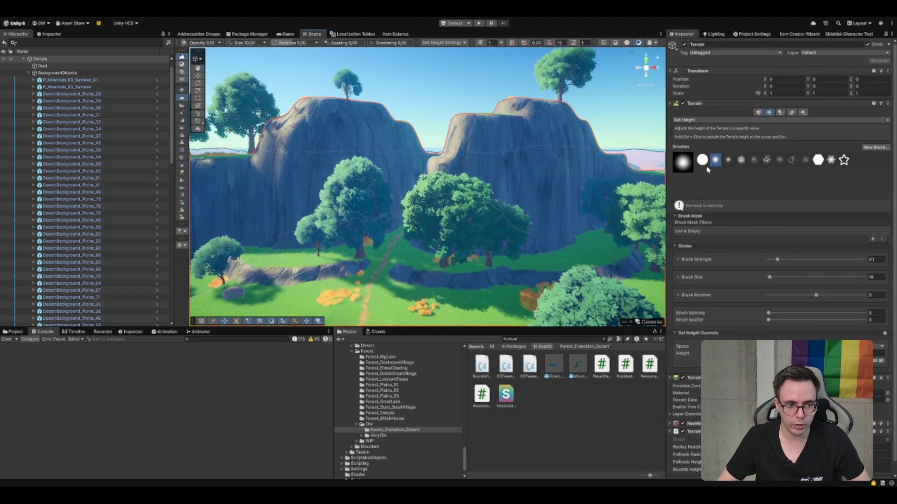
scroll(480, 186, "up", 10)
scroll(504, 126, "up", 5)
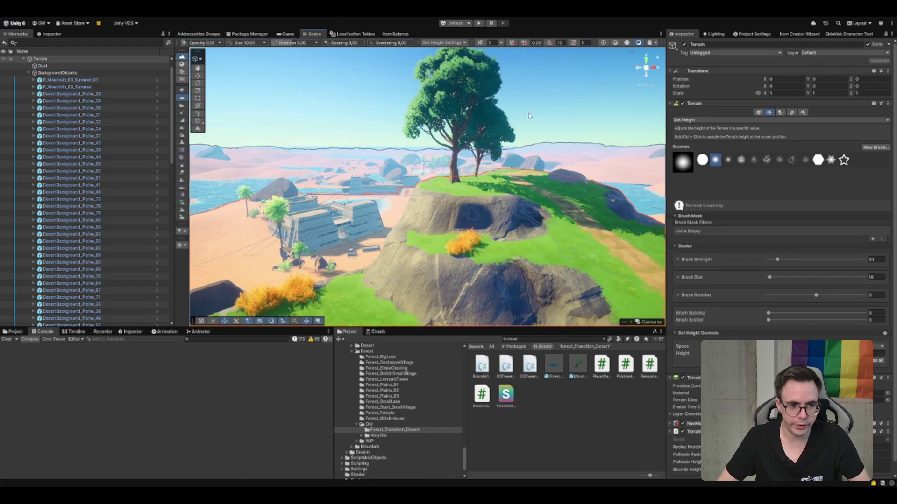
scroll(527, 121, "up", 8)
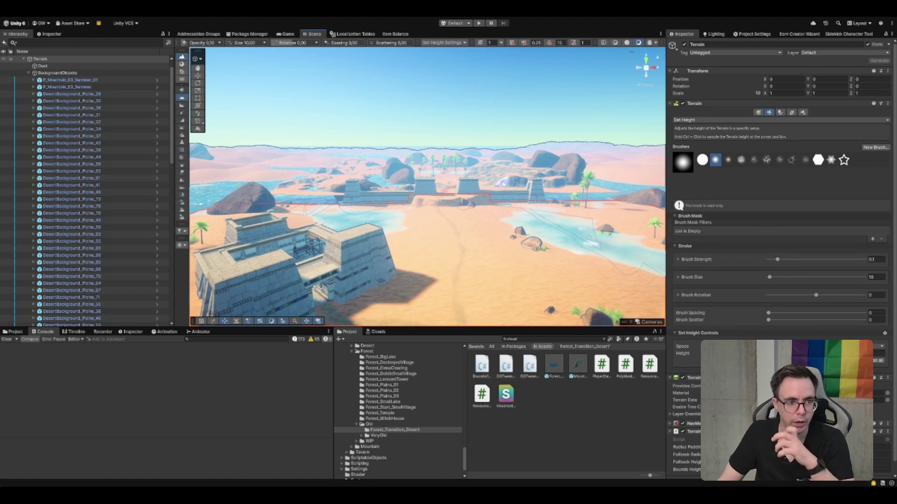
scroll(481, 197, "up", 10)
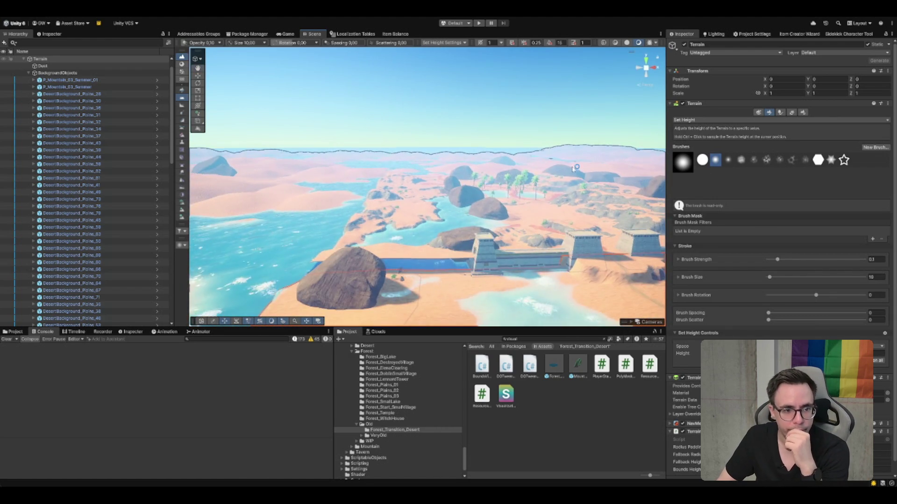
mouse_move(531, 190)
left_mouse_down()
mouse_move(499, 194)
mouse_move(520, 185)
left_mouse_up()
left_click_drag(458, 213, 414, 179)
scroll(414, 178, "down", 10)
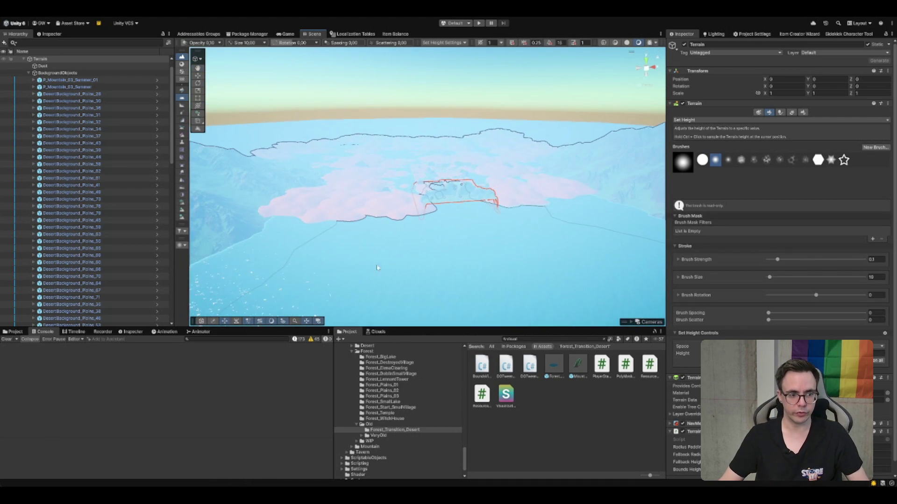
left_click(390, 239)
left_click_drag(386, 236, 660, 320)
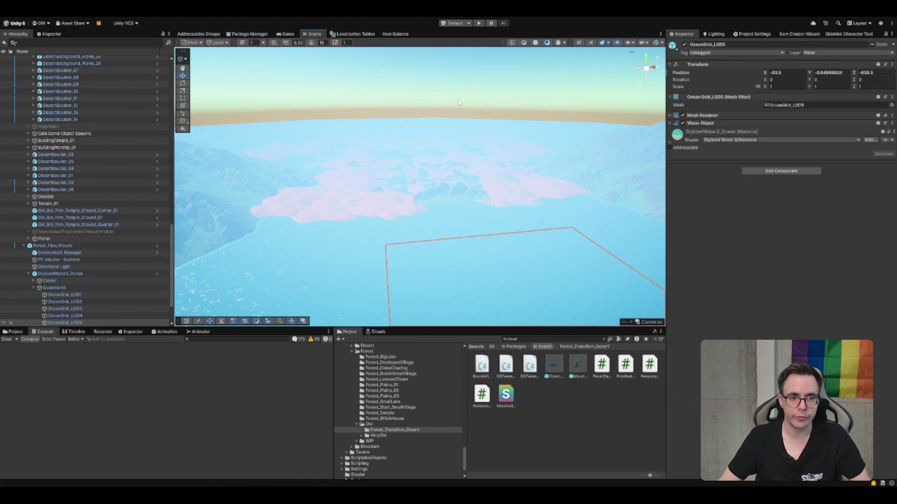
left_click(473, 127)
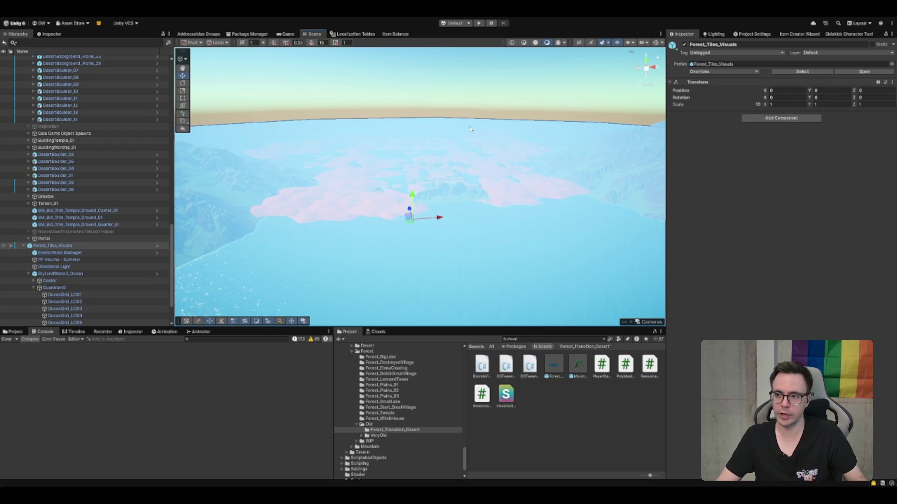
scroll(477, 197, "up", 10)
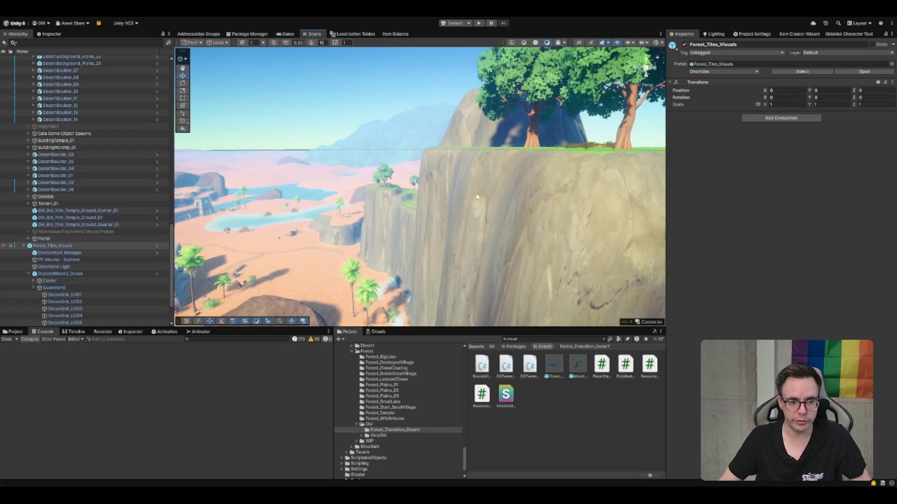
left_click_drag(477, 197, 192, 226)
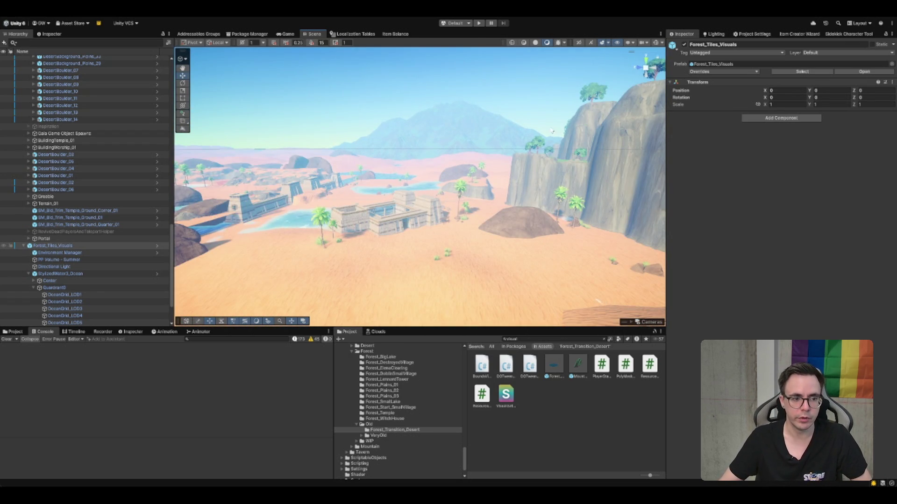
left_click(641, 119)
mouse_move(607, 178)
left_mouse_down()
mouse_move(439, 232)
mouse_move(558, 176)
mouse_move(455, 222)
left_mouse_up()
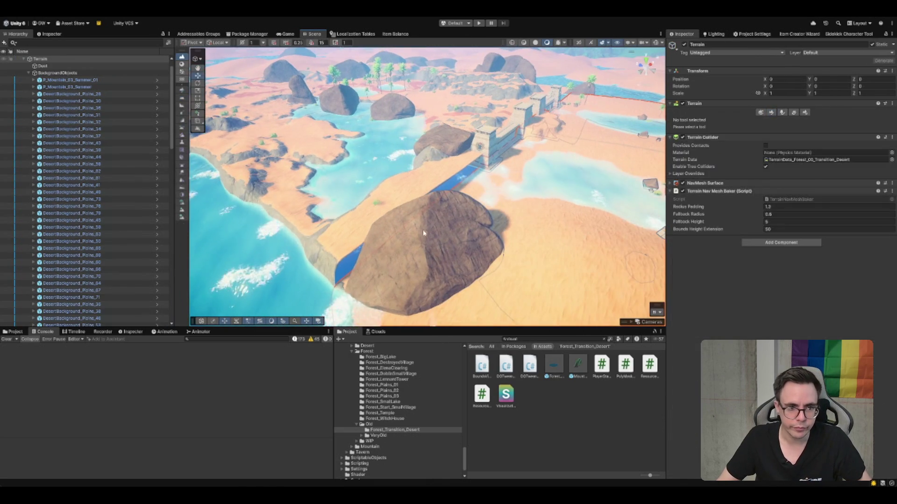
left_click(453, 224)
left_click(487, 187)
mouse_move(487, 187)
left_mouse_down()
mouse_move(581, 180)
mouse_move(540, 170)
mouse_move(455, 226)
left_mouse_up()
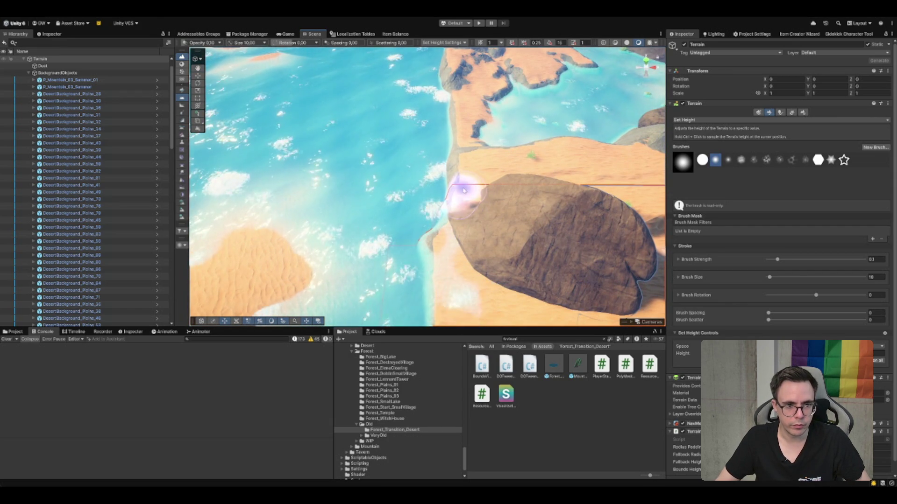
left_click(549, 186)
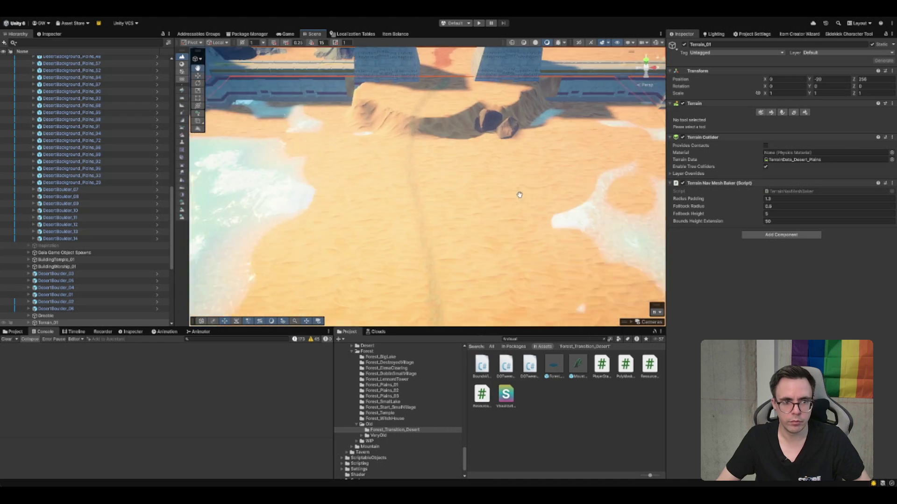
mouse_move(476, 163)
left_mouse_down()
mouse_move(511, 200)
mouse_move(544, 202)
mouse_move(433, 213)
left_mouse_up()
left_click(428, 228)
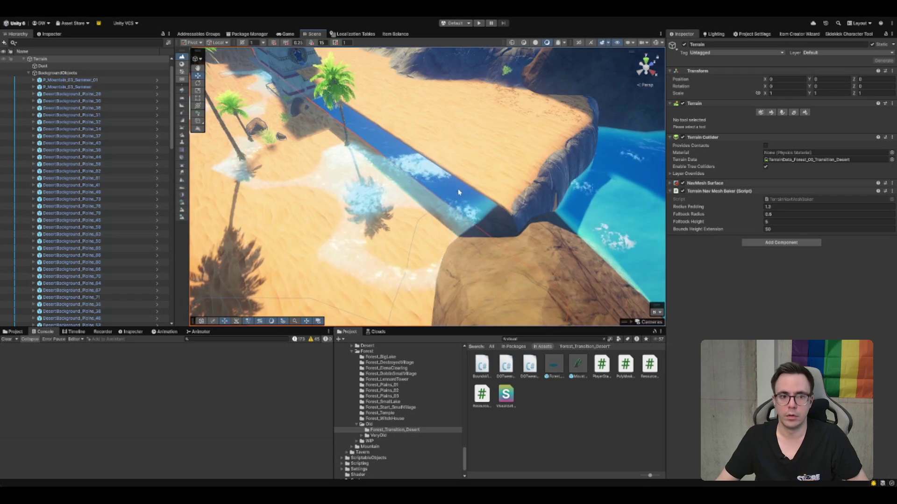
Step: Frame the OceanGrid_LOD2 water tile, then reselect the Terrain and move in close to the wall
left_click(278, 151)
key("f")
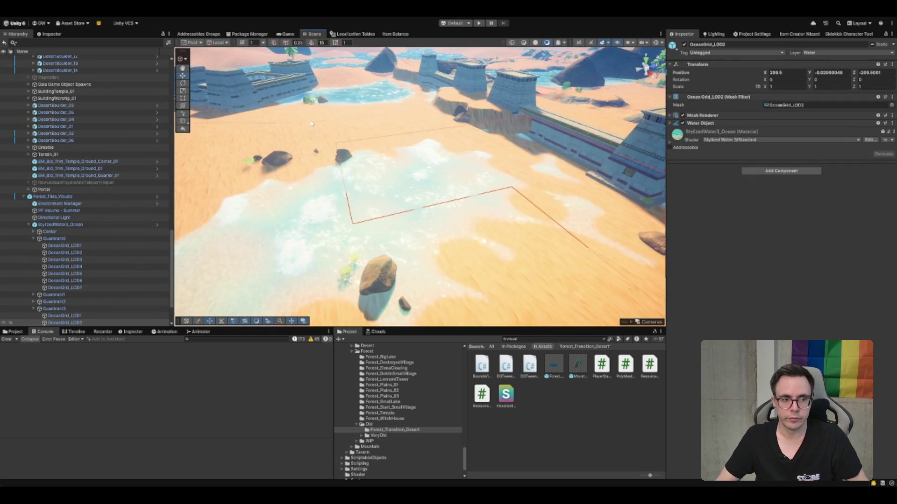
left_click(445, 147)
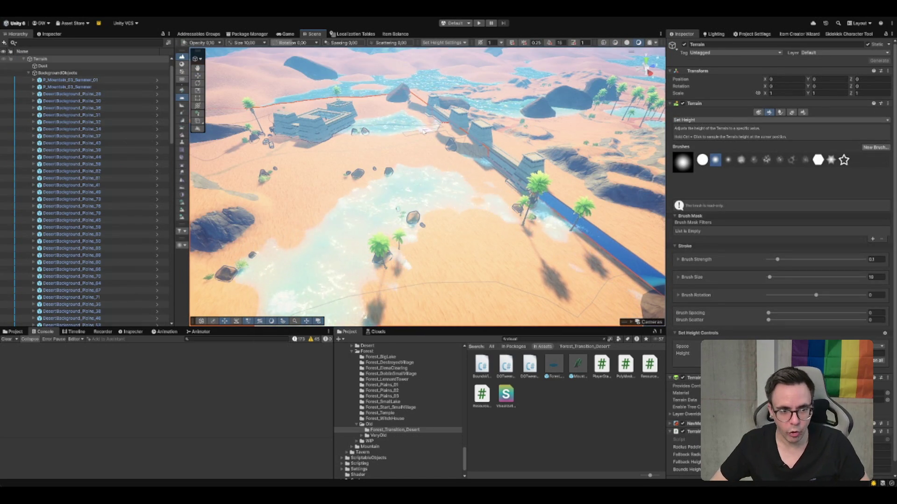
scroll(485, 184, "up", 5)
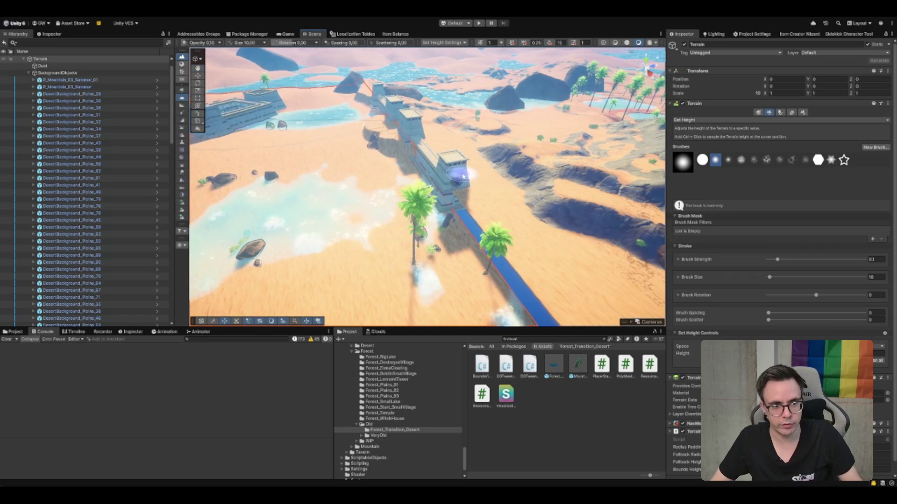
left_click_drag(401, 162, 380, 225)
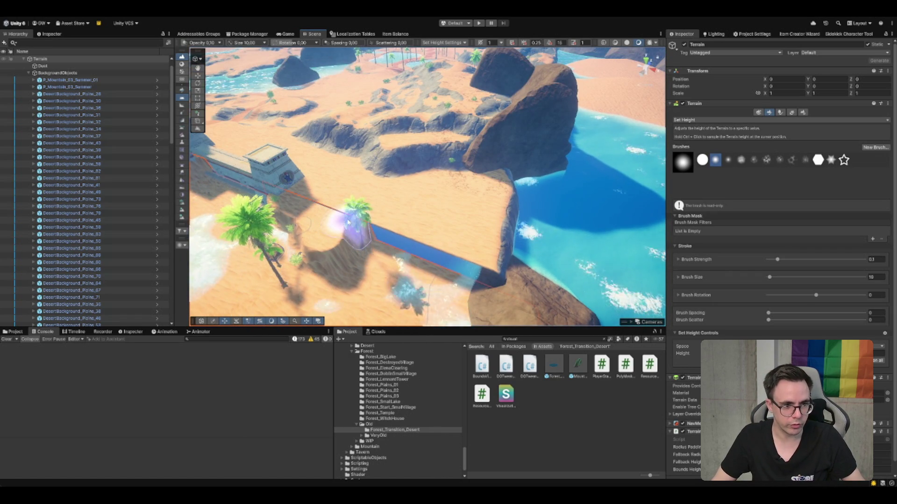
Step: Raise the sand into flat plateaus, including below the wall over the water
mouse_move(458, 256)
left_mouse_down()
mouse_move(481, 260)
mouse_move(467, 267)
mouse_move(391, 252)
left_mouse_up()
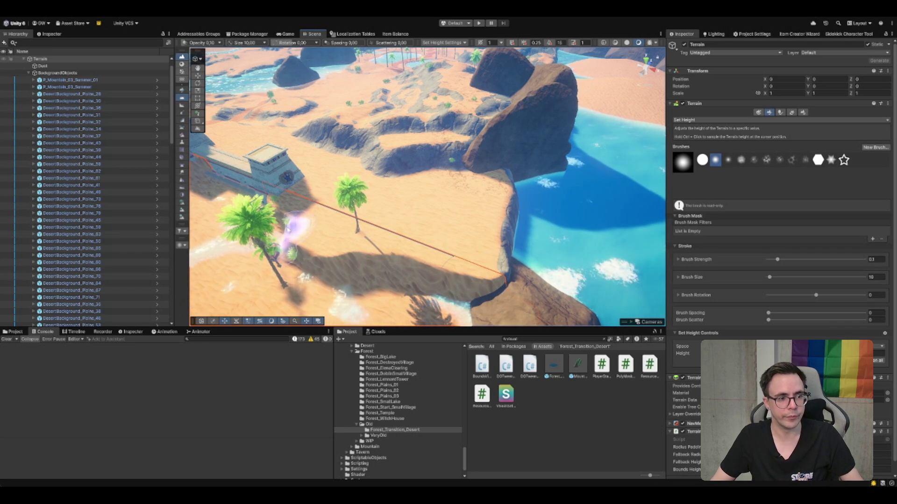
scroll(269, 204, "down", 5)
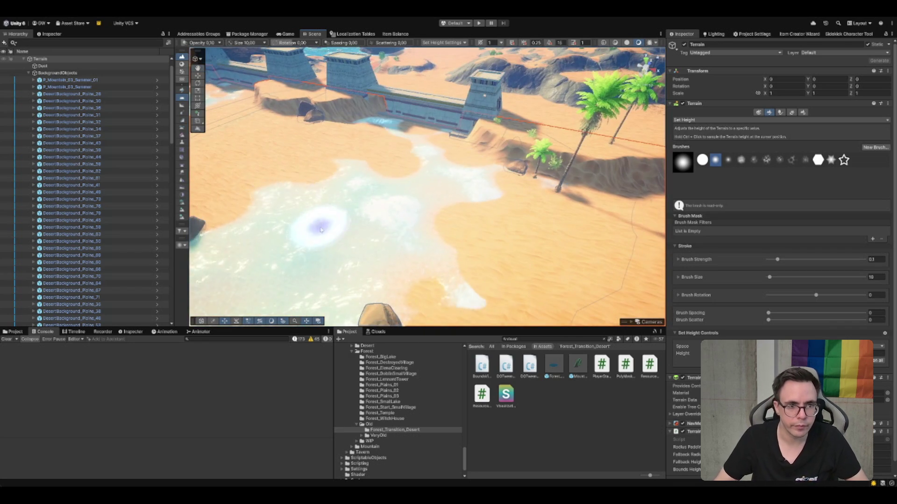
mouse_move(459, 125)
left_mouse_down()
mouse_move(360, 104)
mouse_move(351, 112)
mouse_move(497, 137)
mouse_move(372, 120)
left_mouse_up()
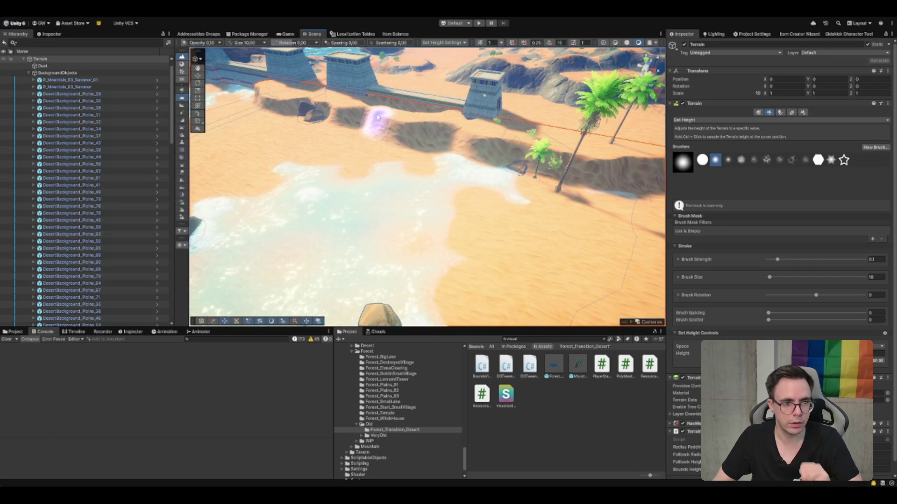
scroll(411, 192, "down", 5)
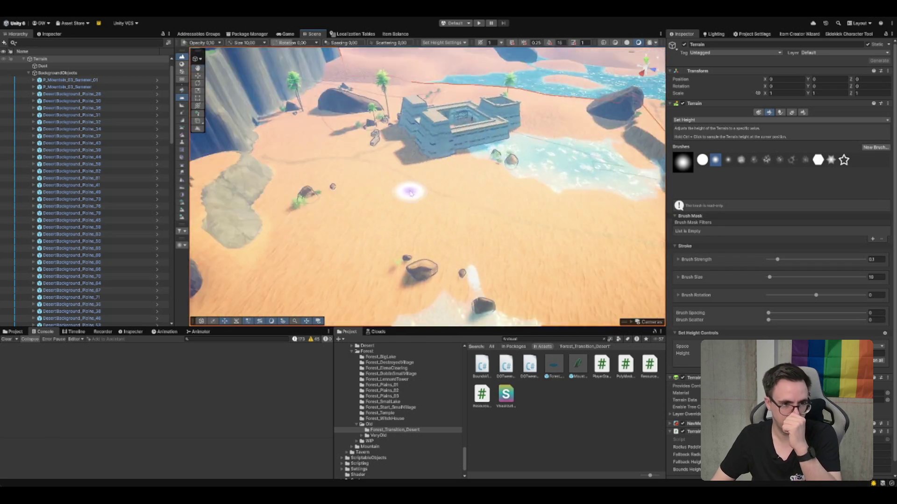
scroll(411, 193, "down", 5)
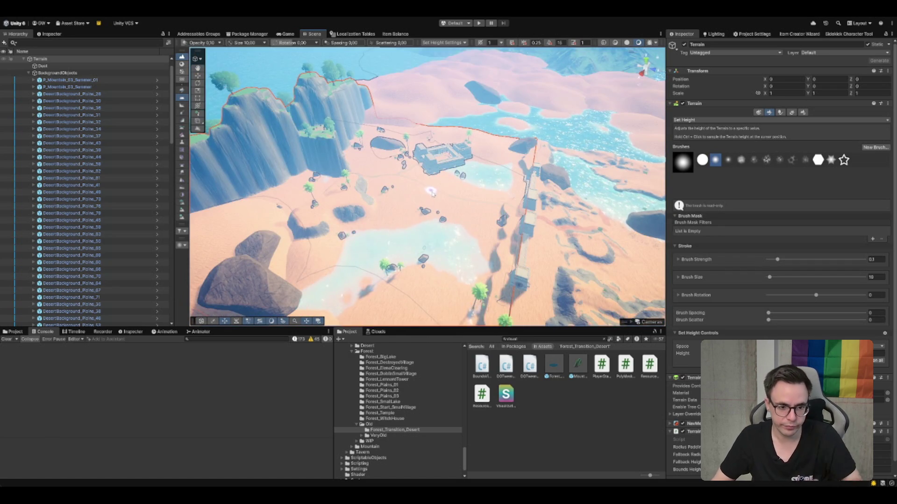
Step: Raise a ridge of terrain across the water and reshape the sand near the fortress
left_click_drag(430, 190, 375, 178)
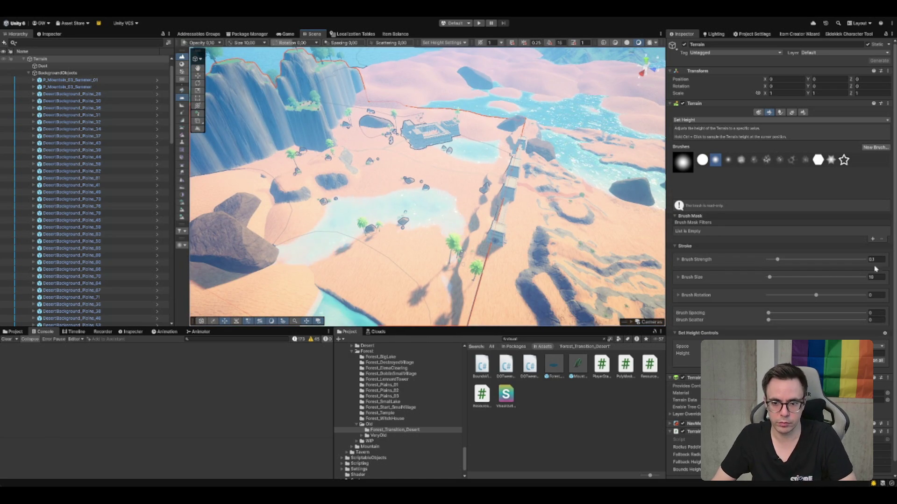
scroll(498, 265, "up", 5)
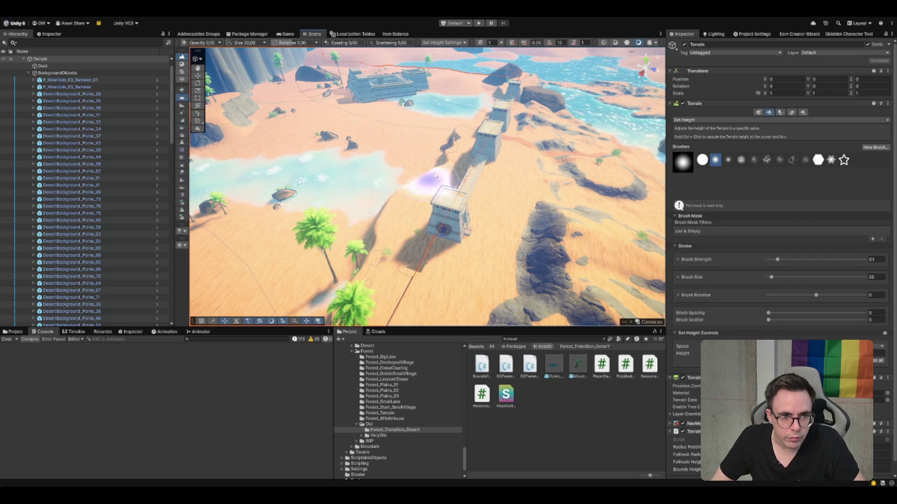
mouse_move(467, 135)
left_mouse_down()
mouse_move(357, 200)
mouse_move(436, 168)
mouse_move(365, 216)
mouse_move(595, 195)
mouse_move(570, 195)
left_mouse_up()
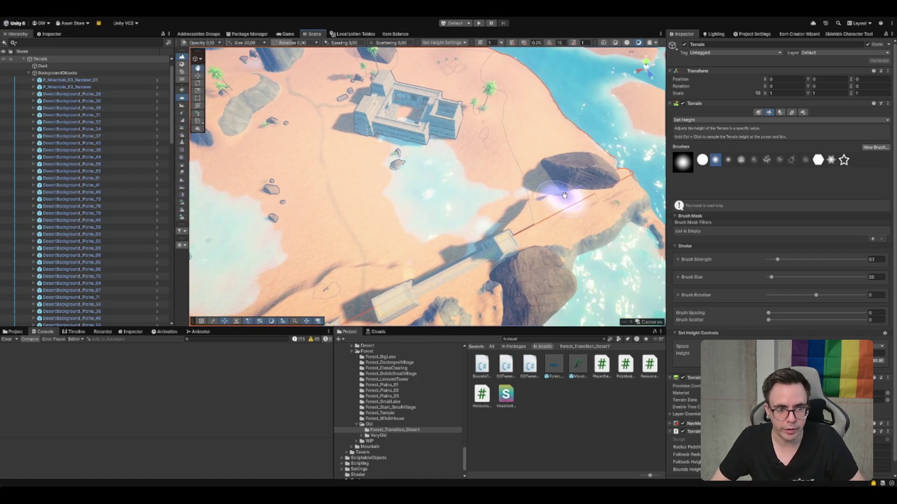
mouse_move(424, 258)
left_mouse_down()
mouse_move(456, 256)
mouse_move(517, 200)
mouse_move(380, 260)
mouse_move(416, 234)
mouse_move(406, 206)
mouse_move(372, 243)
mouse_move(396, 136)
mouse_move(468, 134)
mouse_move(503, 161)
mouse_move(465, 204)
mouse_move(430, 144)
mouse_move(435, 175)
mouse_move(433, 148)
mouse_move(396, 186)
mouse_move(460, 179)
mouse_move(461, 201)
mouse_move(466, 154)
mouse_move(457, 201)
mouse_move(438, 218)
left_mouse_up()
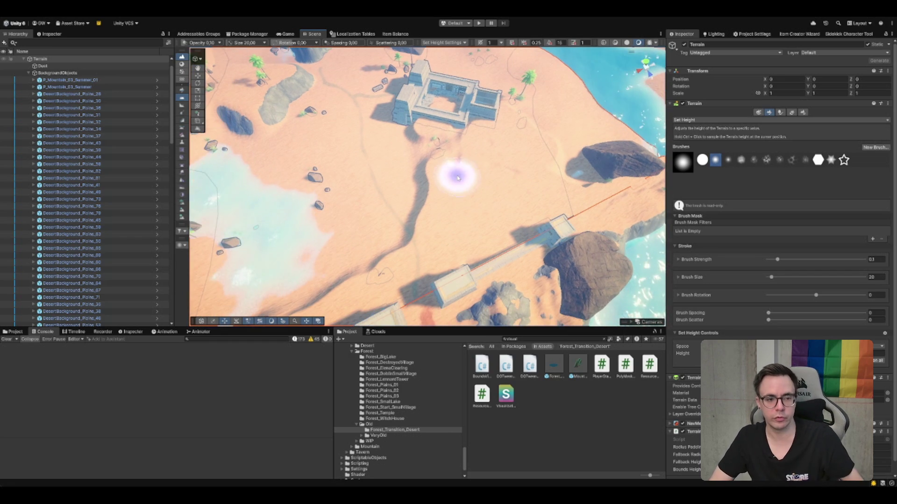
mouse_move(457, 176)
left_mouse_down()
mouse_move(451, 144)
mouse_move(430, 164)
mouse_move(418, 148)
left_mouse_up()
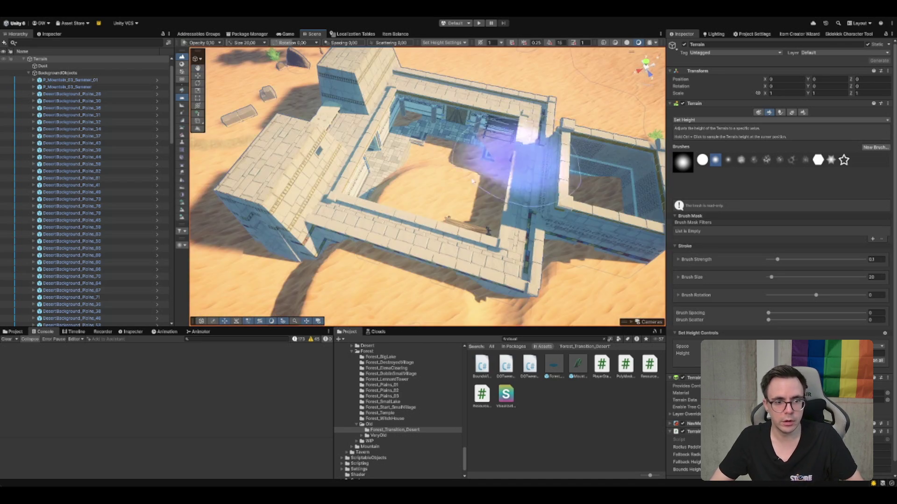
Step: Switch the Terrain tool to Smooth Height with brush size 10
scroll(553, 167, "down", 10)
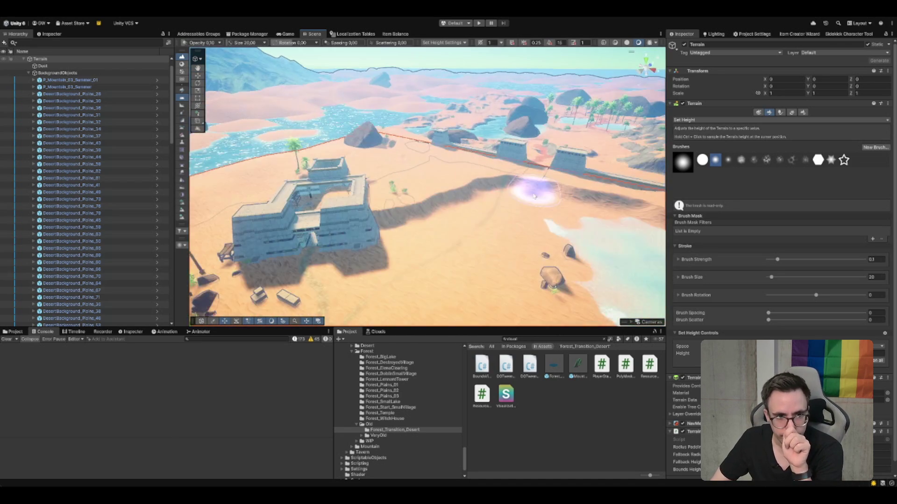
scroll(554, 190, "down", 2)
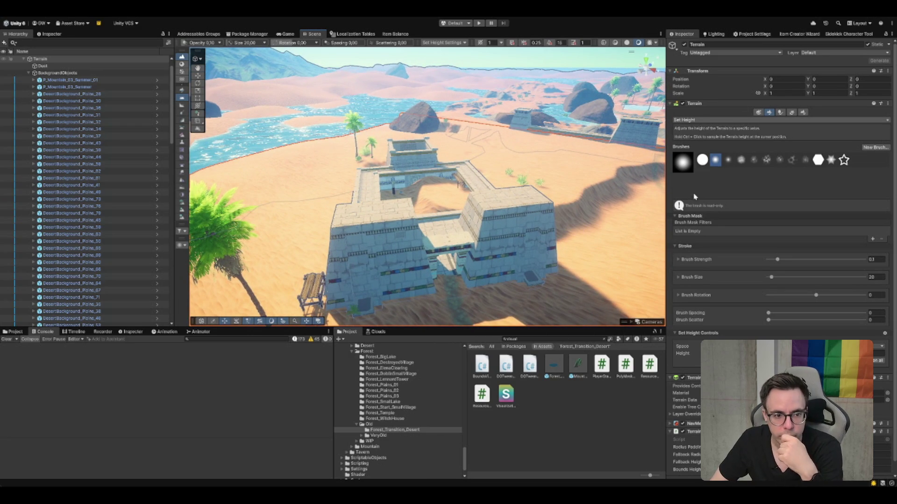
key("F4")
left_click(880, 268)
type("10")
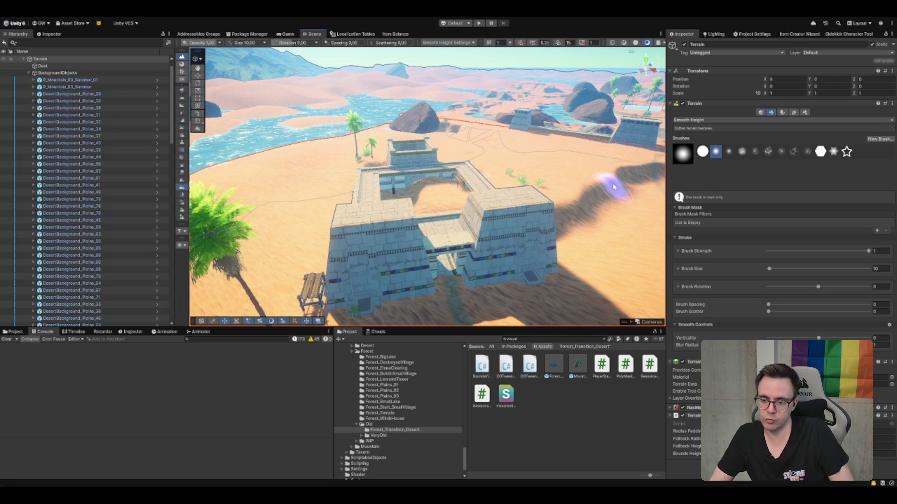
Step: Orbit and zoom around the fortress and temple wall to inspect the sculpted desert
scroll(614, 187, "up", 3)
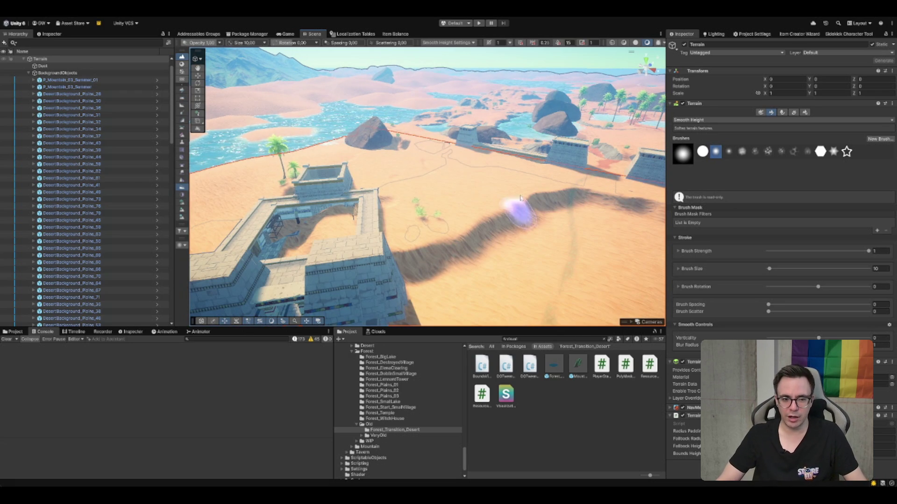
scroll(558, 205, "up", 2)
scroll(542, 234, "up", 2)
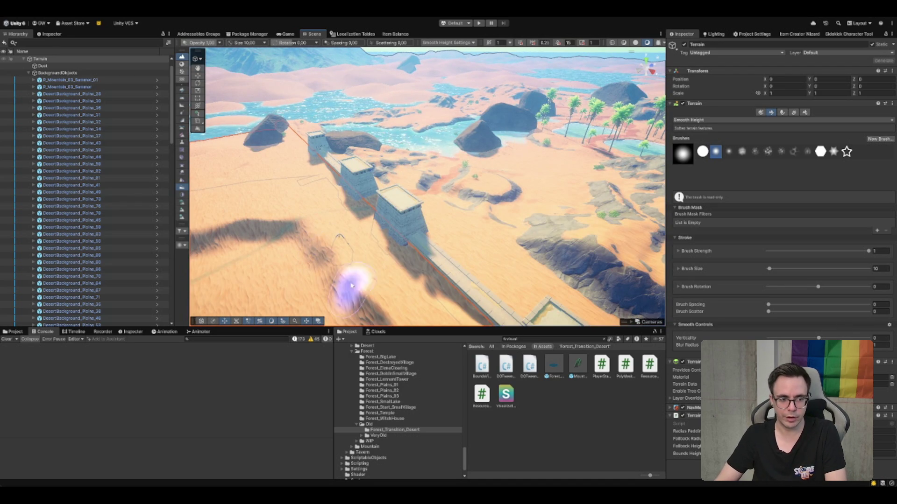
mouse_move(360, 297)
left_mouse_down()
mouse_move(392, 270)
mouse_move(336, 194)
left_mouse_up()
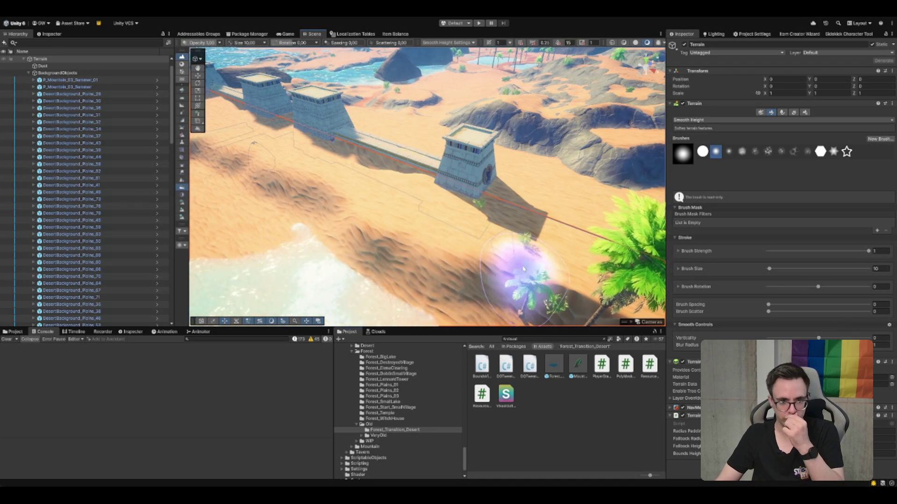
scroll(462, 239, "down", 5)
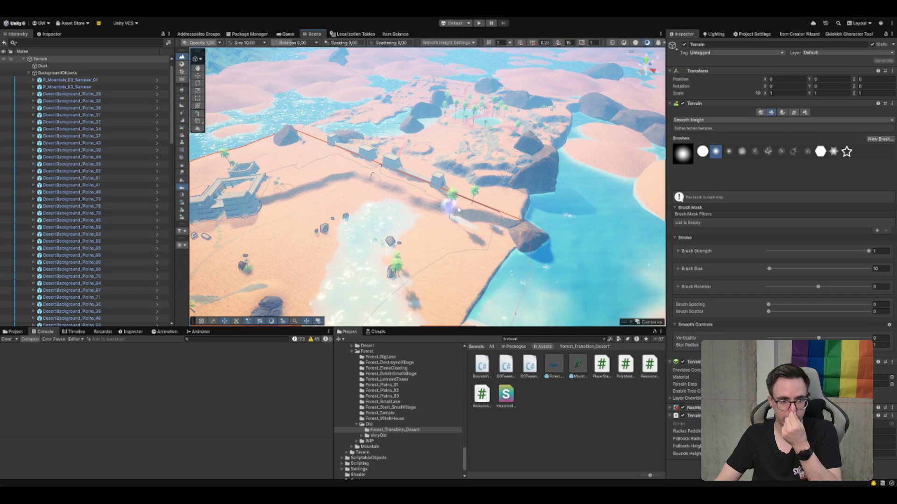
scroll(519, 227, "up", 2)
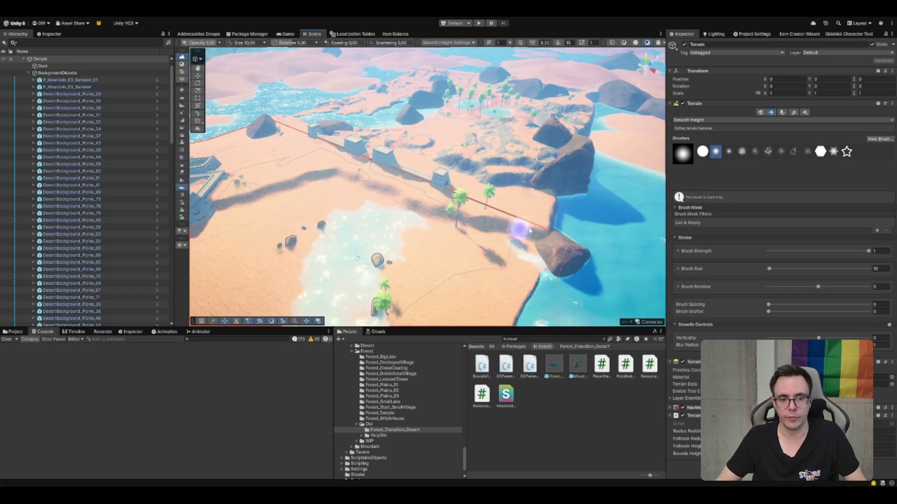
scroll(580, 220, "up", 1)
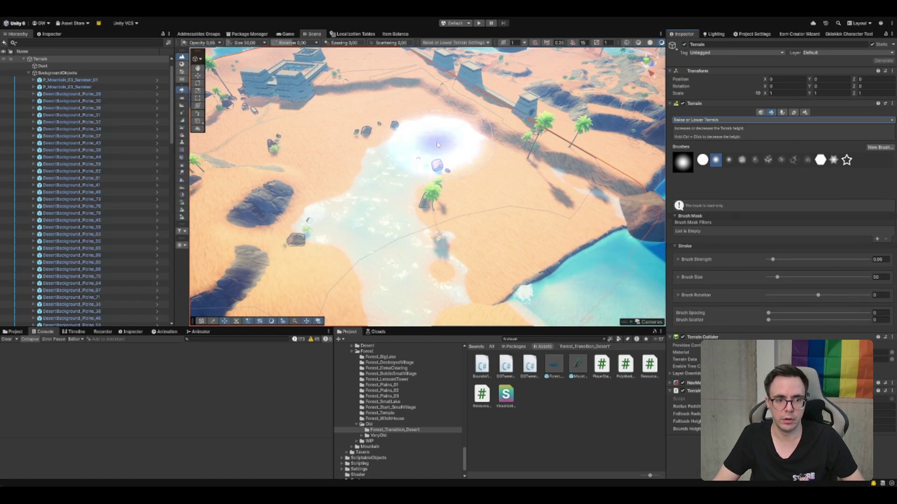
Step: Raise sand over the central water and reshape the cliff beside the green plateau
mouse_move(430, 150)
left_mouse_down()
mouse_move(381, 150)
mouse_move(281, 262)
mouse_move(438, 226)
left_mouse_up()
scroll(438, 226, "down", 5)
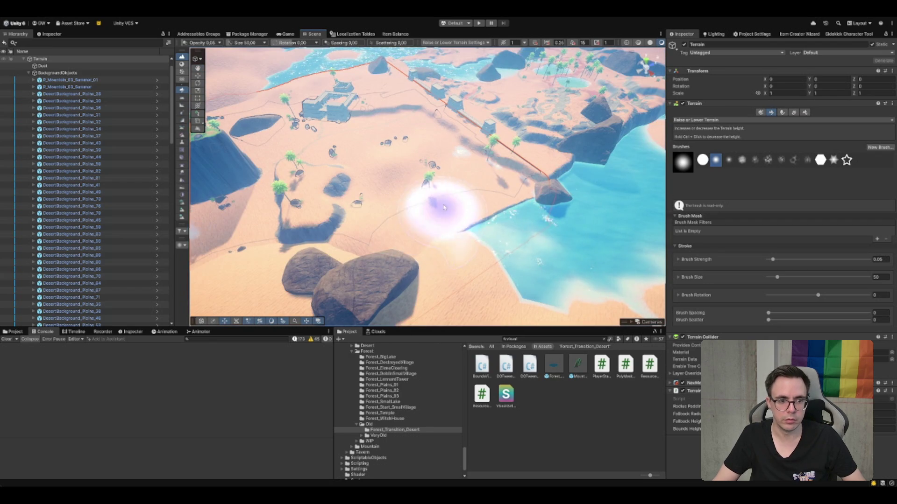
scroll(462, 182, "down", 3)
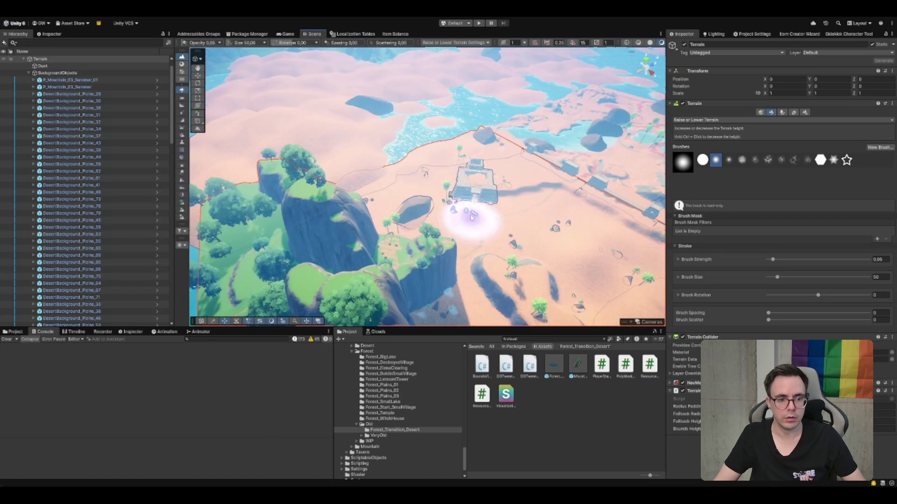
mouse_move(330, 219)
left_mouse_down()
mouse_move(350, 219)
mouse_move(327, 252)
left_mouse_up()
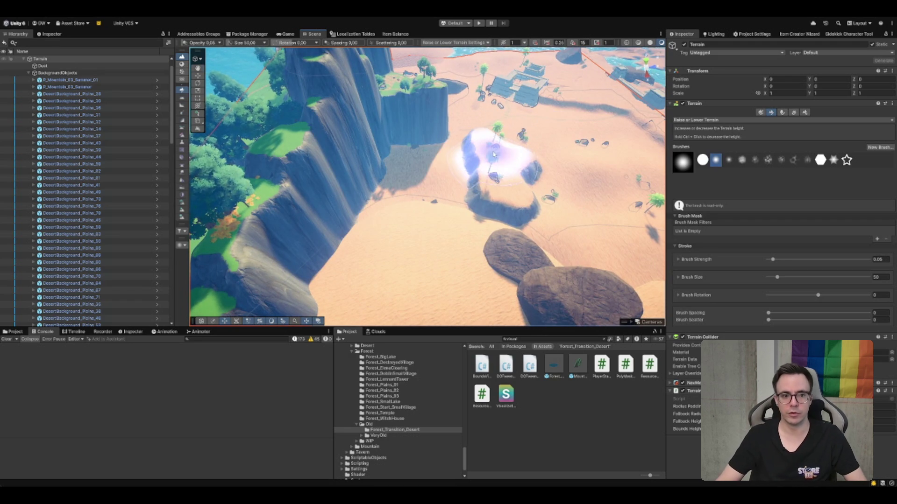
scroll(491, 161, "up", 3)
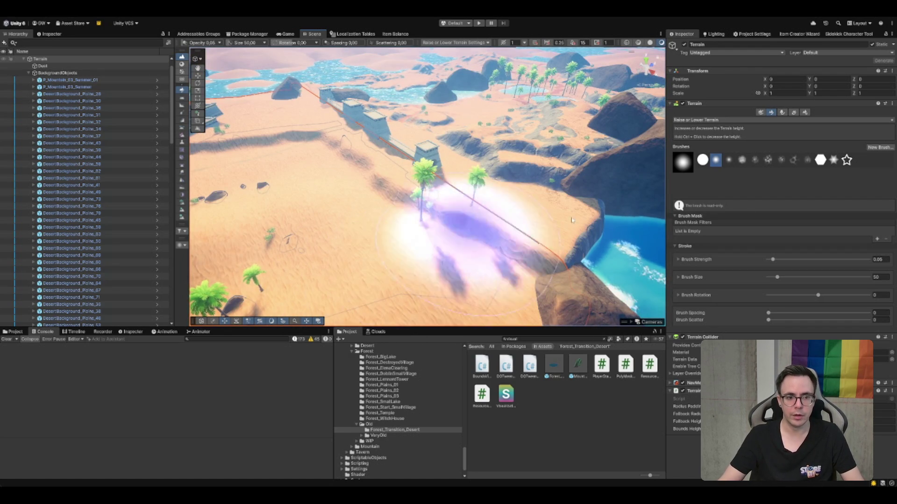
key("w")
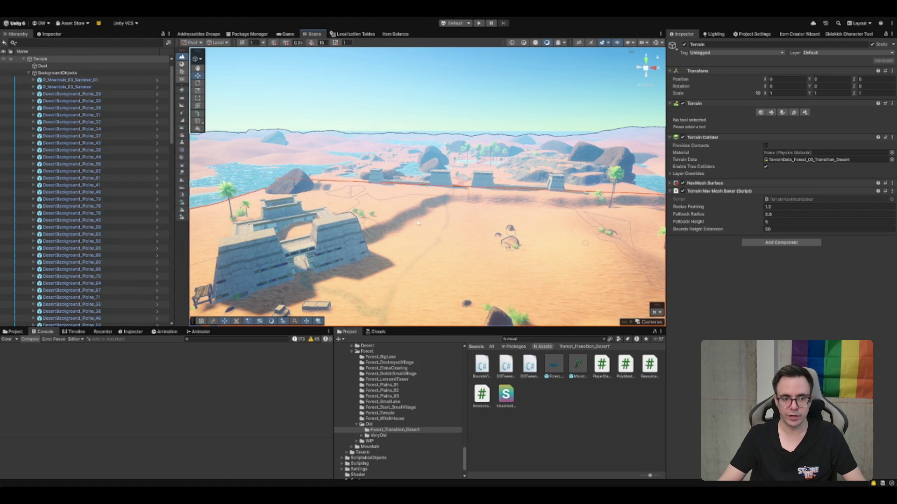
Step: Select the ocean grid, then reselect the Terrain in Smooth Height and fly over the dunes
left_click(552, 258)
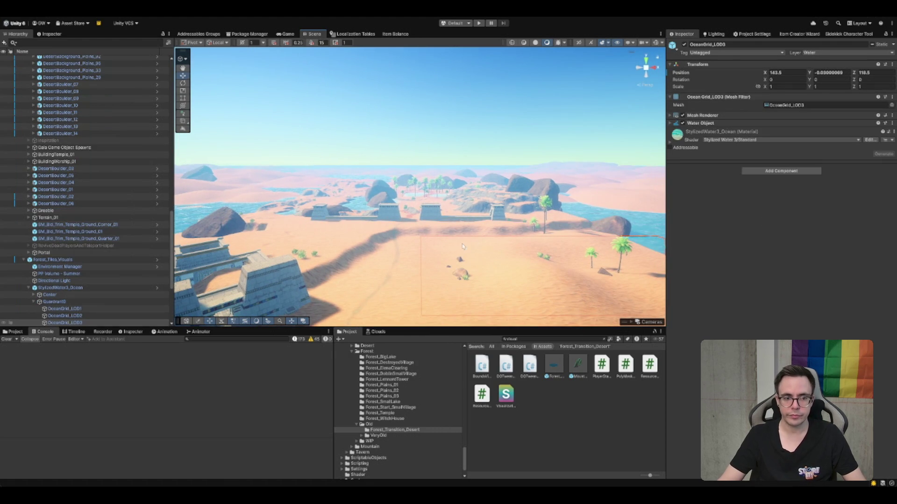
left_click(348, 234)
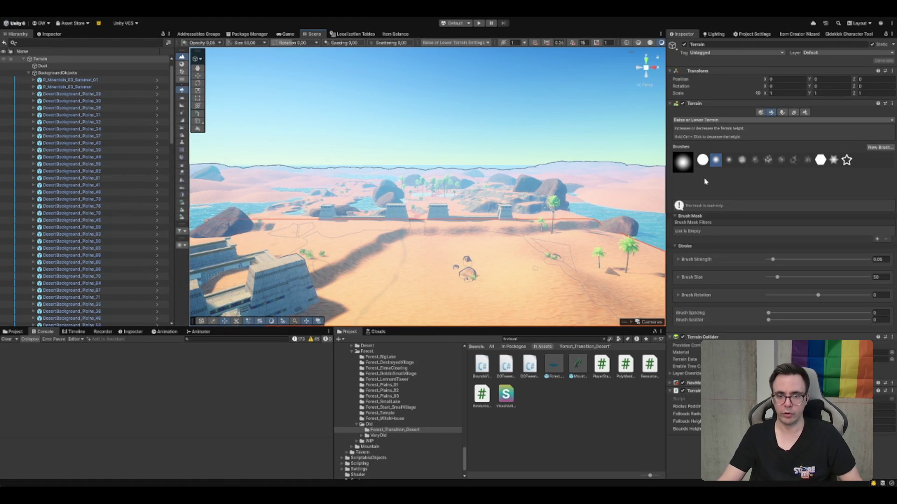
key("shift")
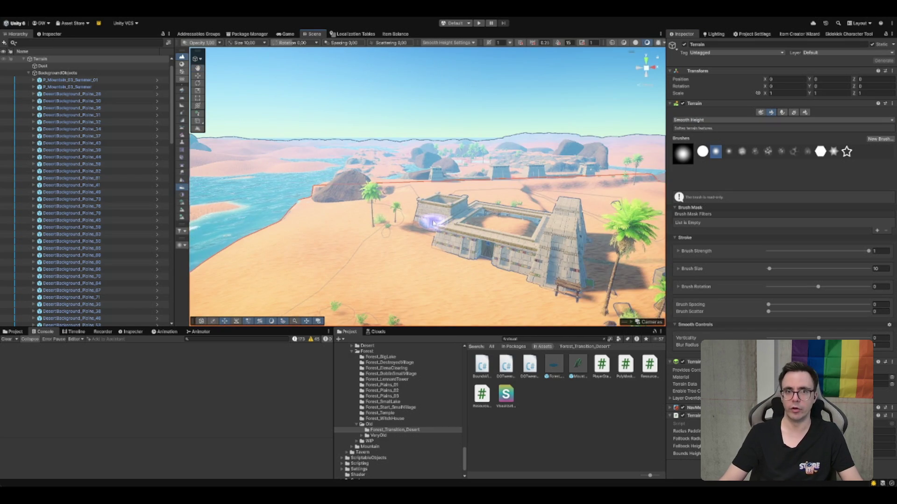
scroll(434, 224, "down", 3)
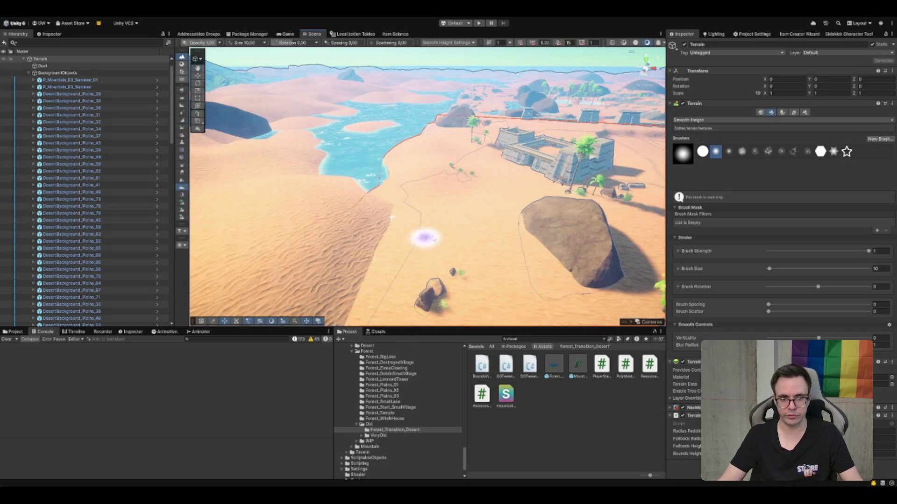
mouse_move(607, 140)
left_mouse_down()
mouse_move(506, 150)
mouse_move(522, 168)
mouse_move(467, 140)
mouse_move(453, 113)
mouse_move(340, 149)
left_mouse_up()
Step: Shift DesertBackground_Plains_29 sideways, then frame Plains_34 and the Forest_Tiles_Visuals group
key("w")
left_click(341, 150)
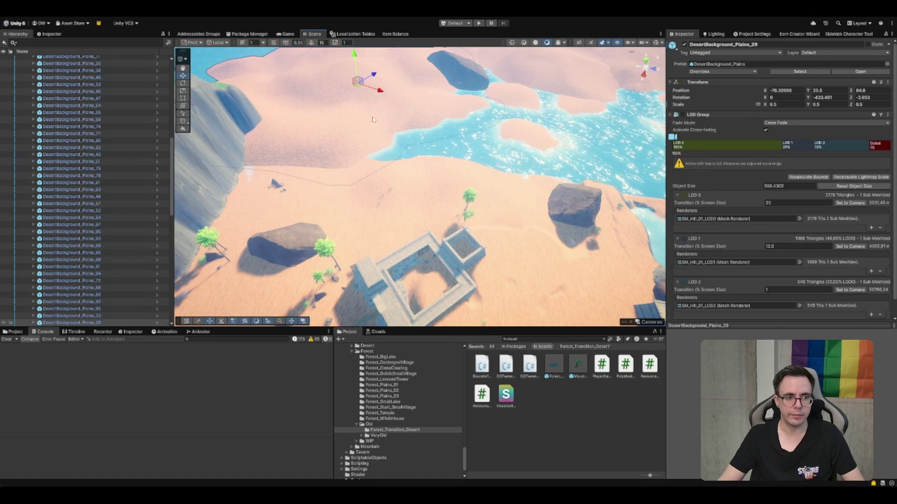
left_click_drag(359, 88, 356, 93)
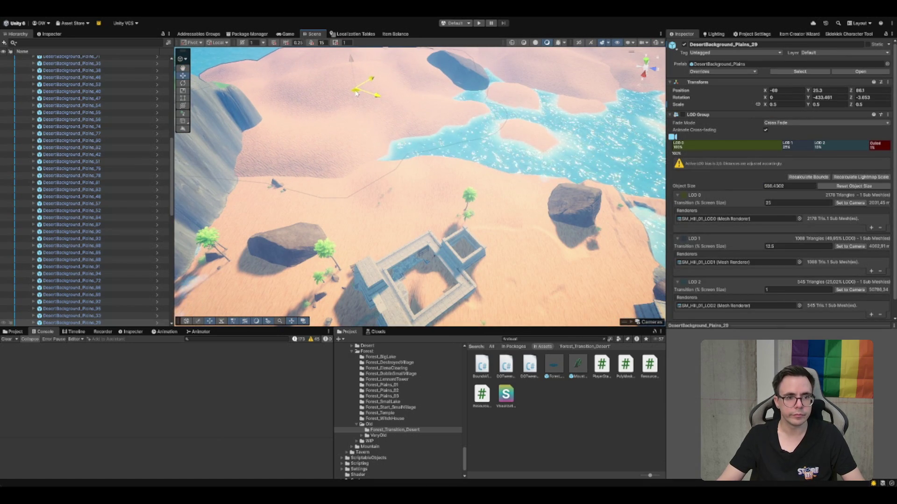
left_click(523, 93)
key("f")
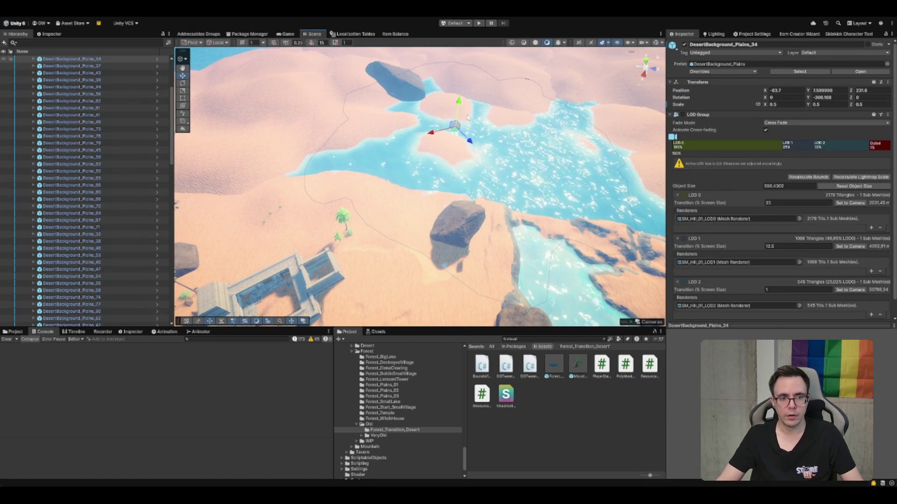
left_click(463, 108)
key("f")
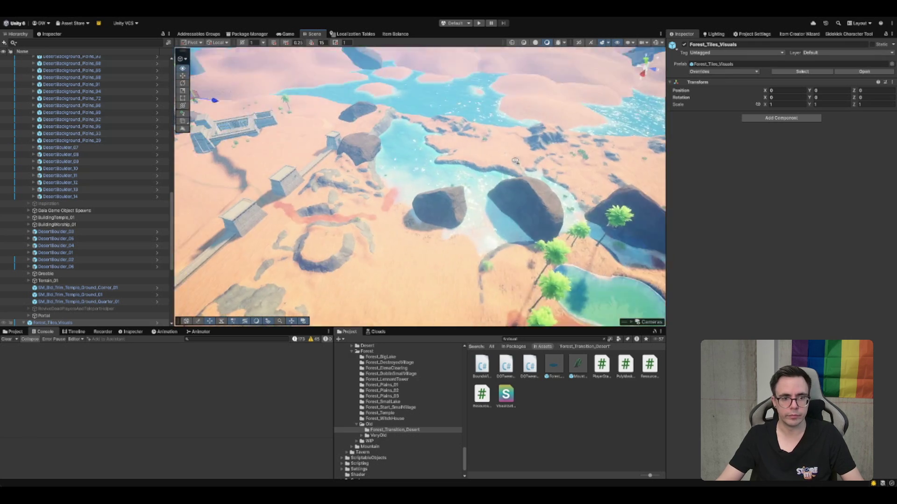
Step: Lower the Plains_34 sand tile against the water and slide it to a new ground spot
left_click(477, 132)
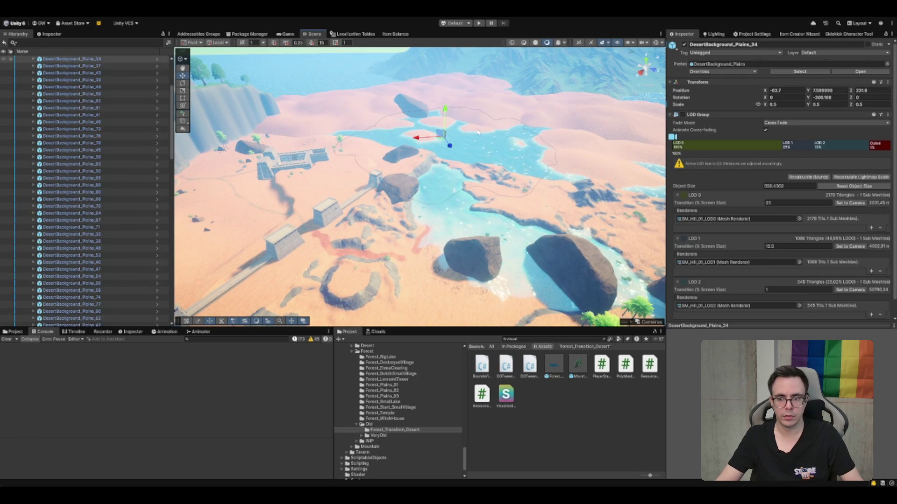
left_click_drag(446, 112, 447, 108)
key("f")
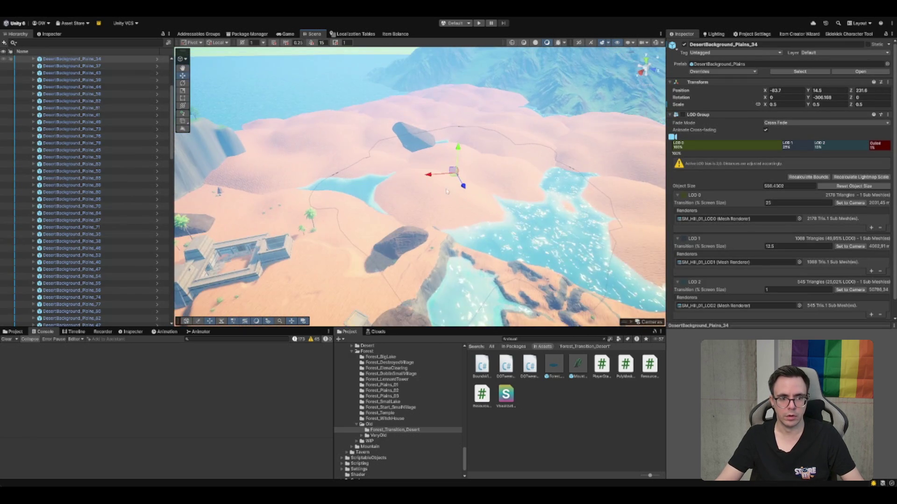
mouse_move(455, 173)
left_mouse_down()
mouse_move(365, 175)
mouse_move(375, 166)
mouse_move(385, 192)
left_mouse_up()
key("e")
key("w")
Step: Duplicate the tile as Plains_97 and Plains_98, pushing the copies out toward the horizon
key("ctrl+d")
left_click_drag(462, 120, 459, 118)
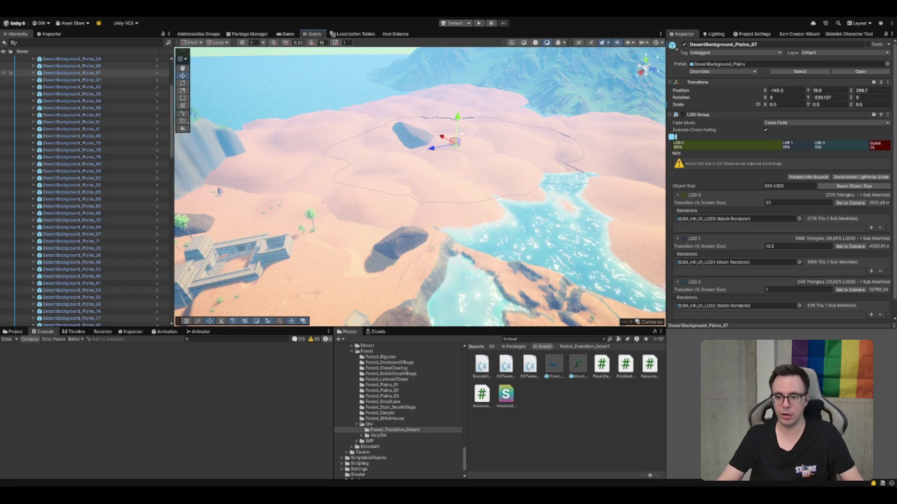
left_click_drag(472, 169, 452, 158)
key("ctrl+d")
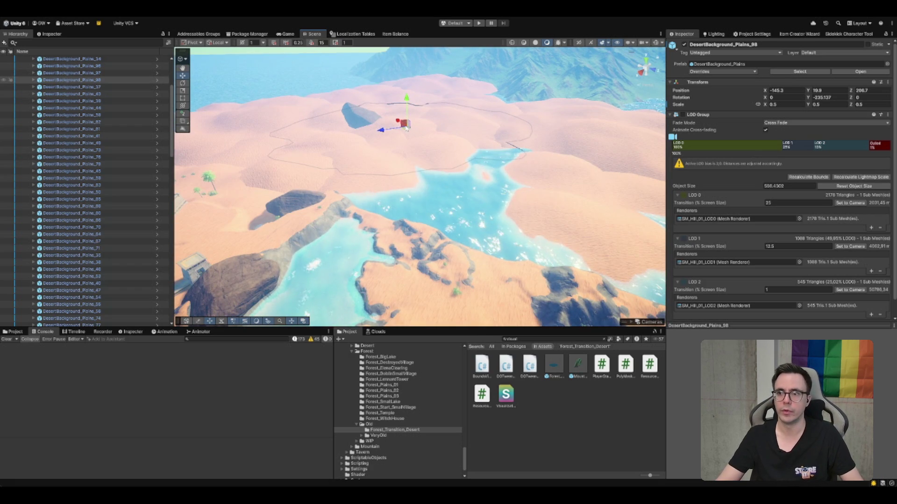
mouse_move(411, 129)
left_mouse_down()
mouse_move(463, 177)
mouse_move(434, 182)
mouse_move(454, 162)
mouse_move(459, 169)
left_mouse_up()
key("e")
scroll(297, 183, "down", 5)
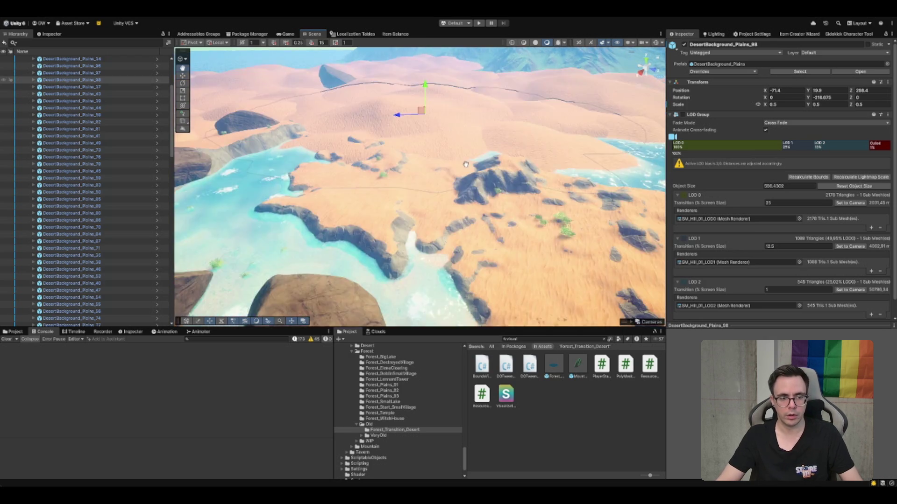
mouse_move(298, 184)
left_mouse_down()
mouse_move(440, 227)
mouse_move(505, 221)
left_mouse_up()
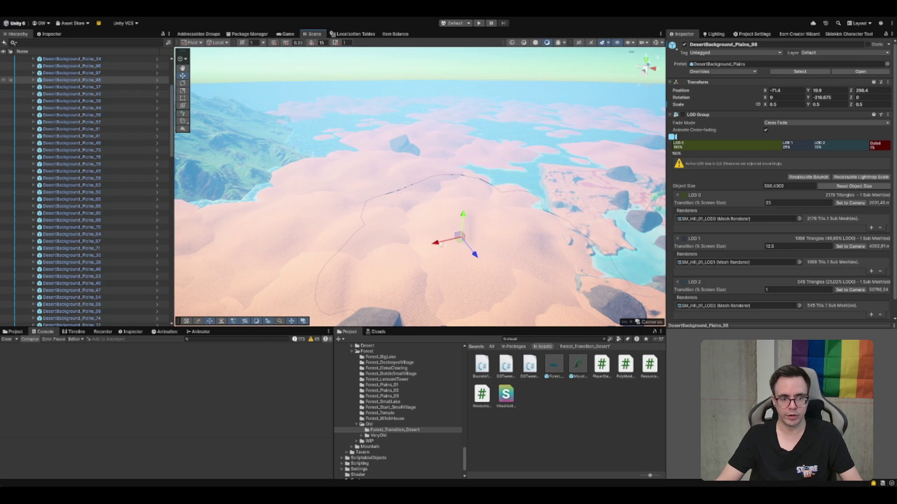
mouse_move(460, 240)
left_mouse_down()
mouse_move(486, 190)
mouse_move(449, 158)
mouse_move(394, 140)
left_mouse_up()
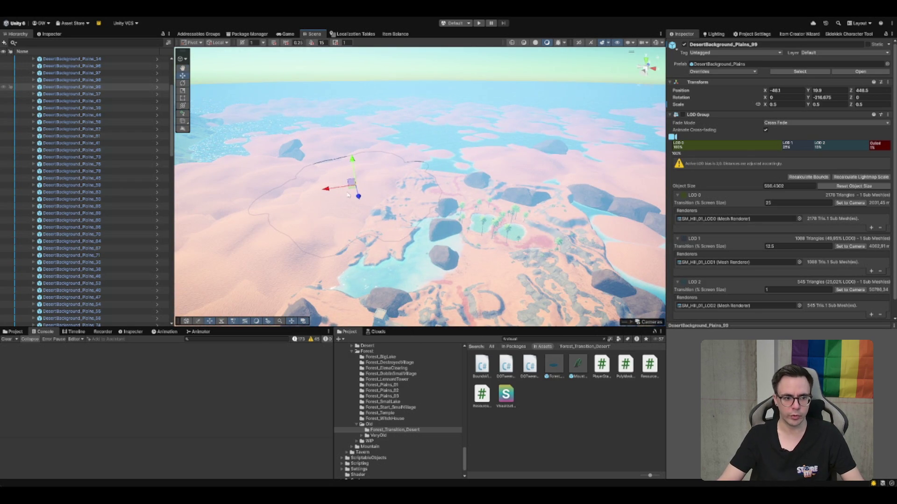
Step: Duplicate the tile again as Plains_100 and place it further out to the right
key("ctrl+d")
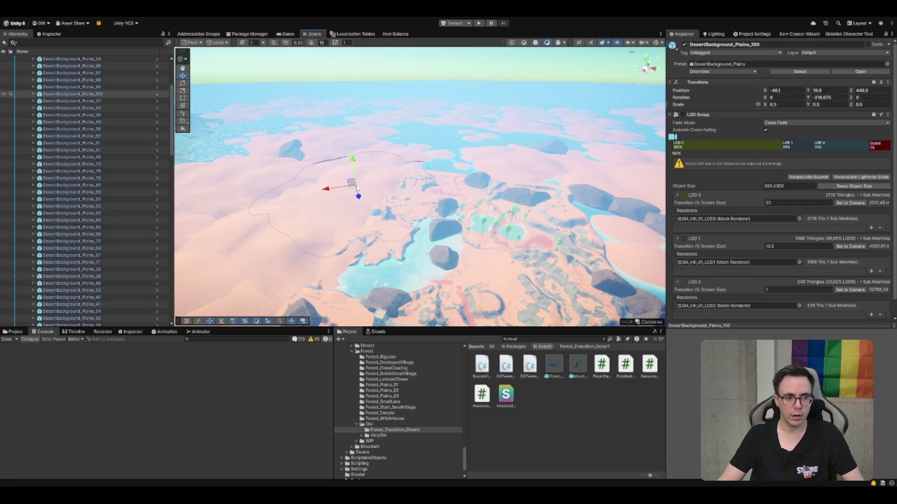
left_click_drag(352, 189, 453, 164)
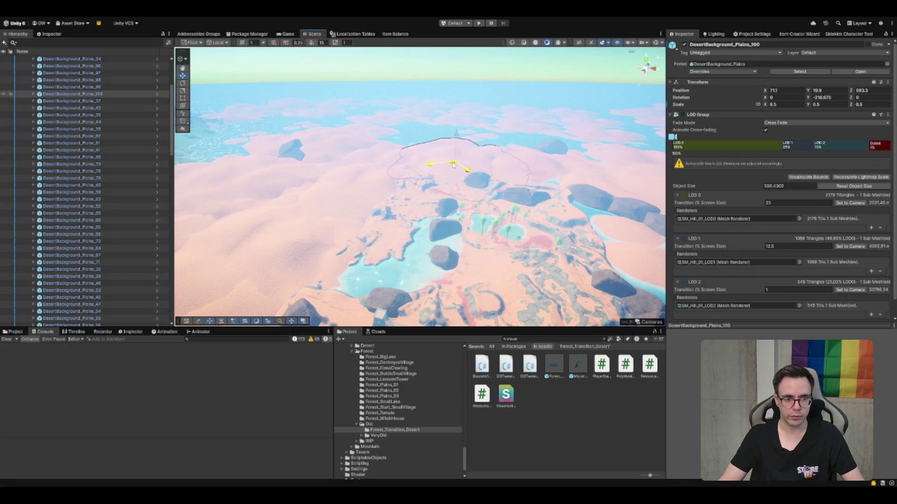
scroll(450, 162, "down", 2)
key("a")
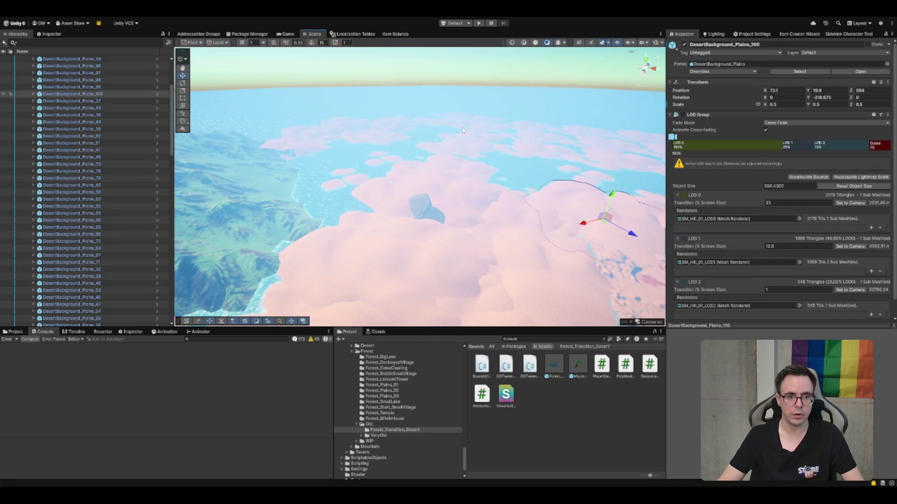
key("w")
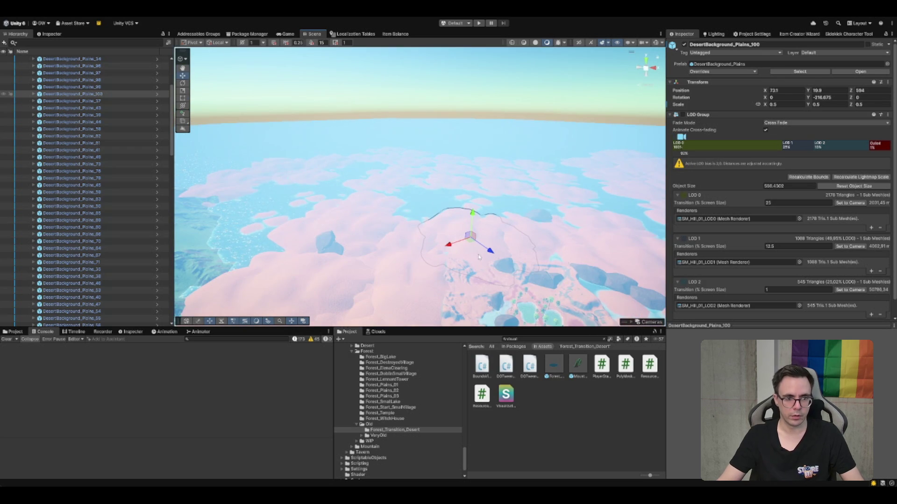
Step: Select seven sand tiles together, move them vertically, then undo the move
left_click_drag(214, 123, 358, 203)
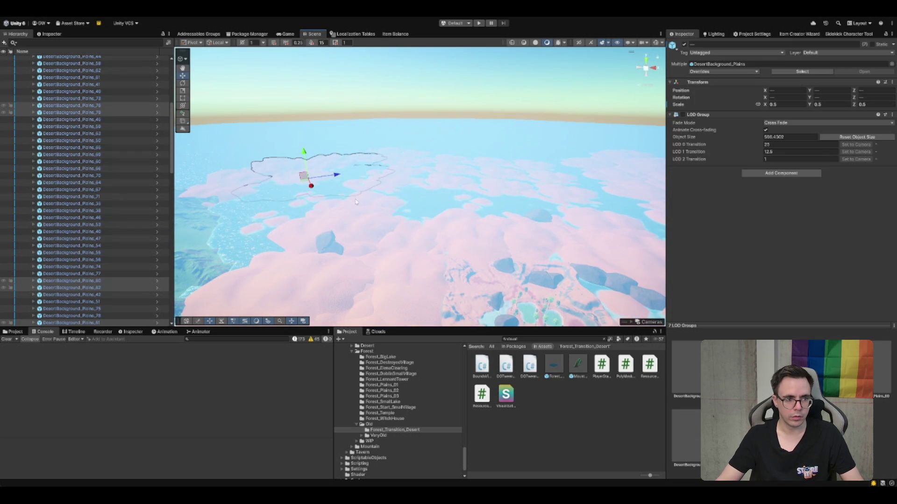
left_click_drag(304, 152, 302, 148)
left_click(310, 147)
key("ctrl+z")
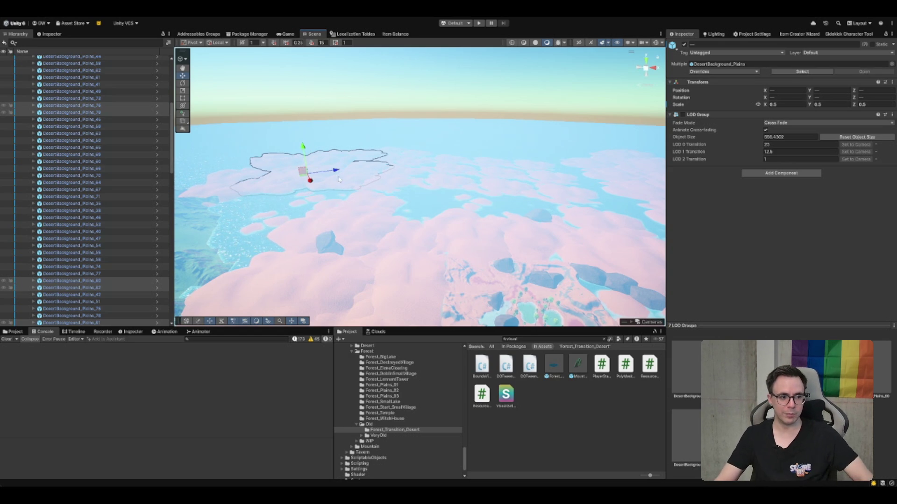
Step: Select the DesertBackground_Plains_101 tile and lower it slightly
left_click(304, 198)
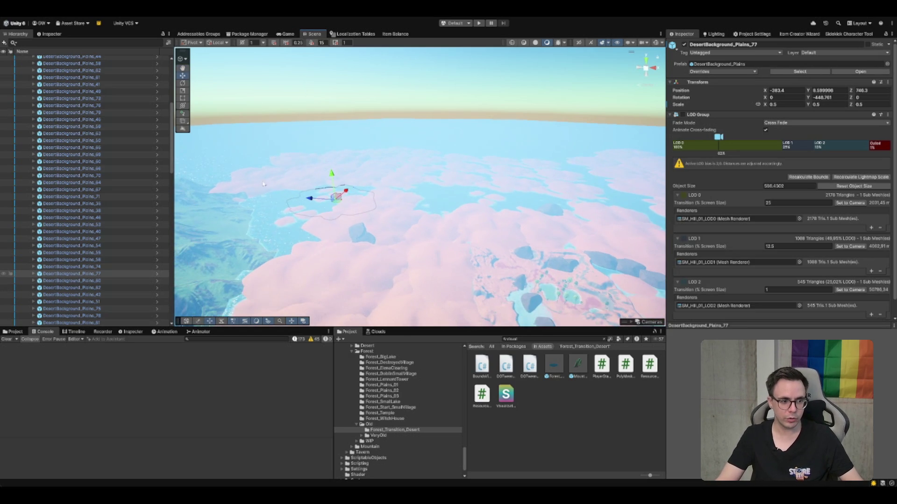
left_click(336, 172)
left_click(327, 177)
left_click(330, 176)
left_click(331, 172)
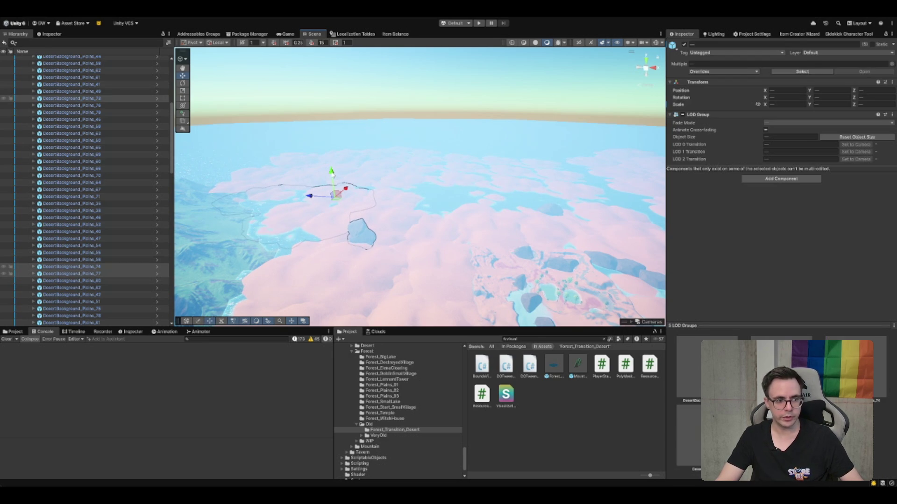
left_click(329, 219)
left_click(332, 276)
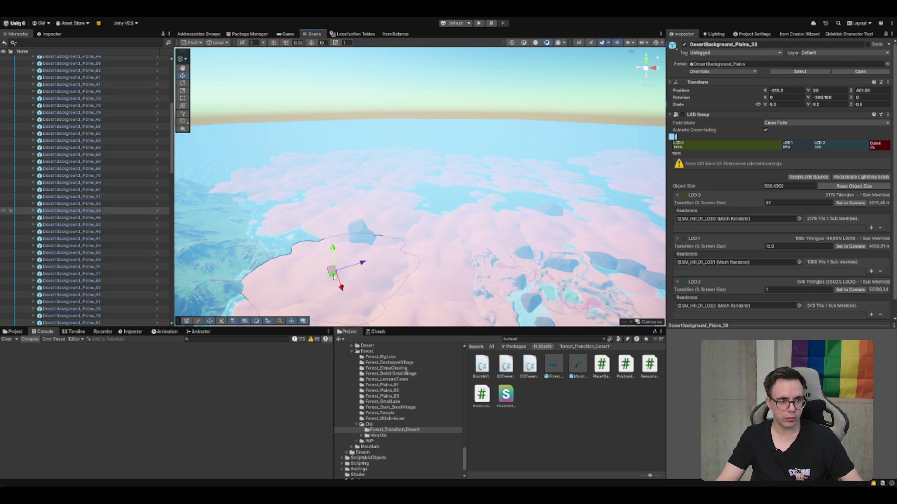
left_click(287, 244)
left_click(288, 222)
left_click(287, 222)
mouse_move(285, 220)
left_mouse_down()
mouse_move(264, 219)
mouse_move(246, 200)
mouse_move(357, 196)
mouse_move(383, 210)
mouse_move(420, 257)
left_mouse_up()
Step: Duplicate the tile as Plains_102 and move the newest tile, Plains_106, out over the water
key("ctrl+d")
key("ctrl+d")
key("ctrl+d")
key("ctrl+d")
scroll(420, 258, "up", 8)
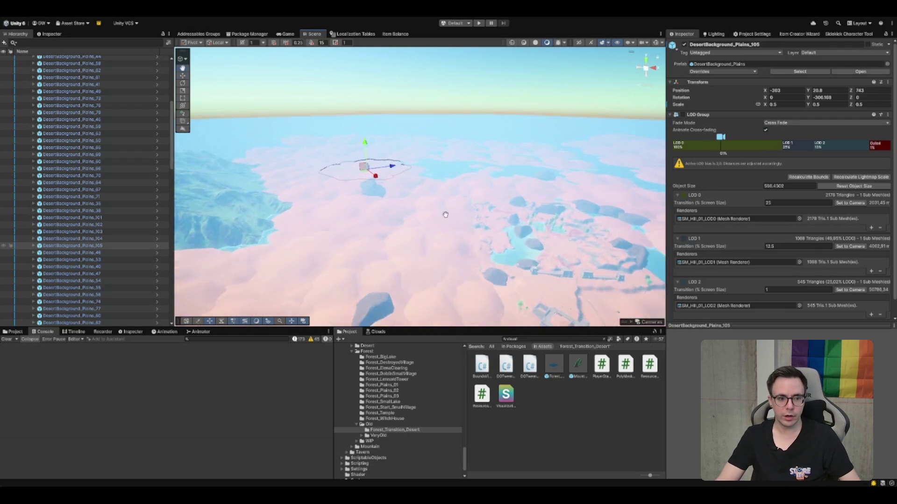
scroll(445, 214, "up", 10)
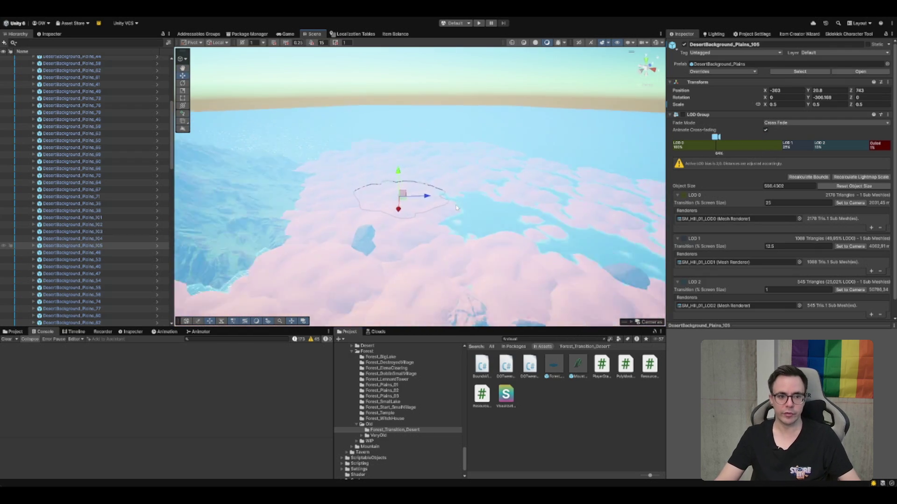
scroll(367, 202, "down", 8)
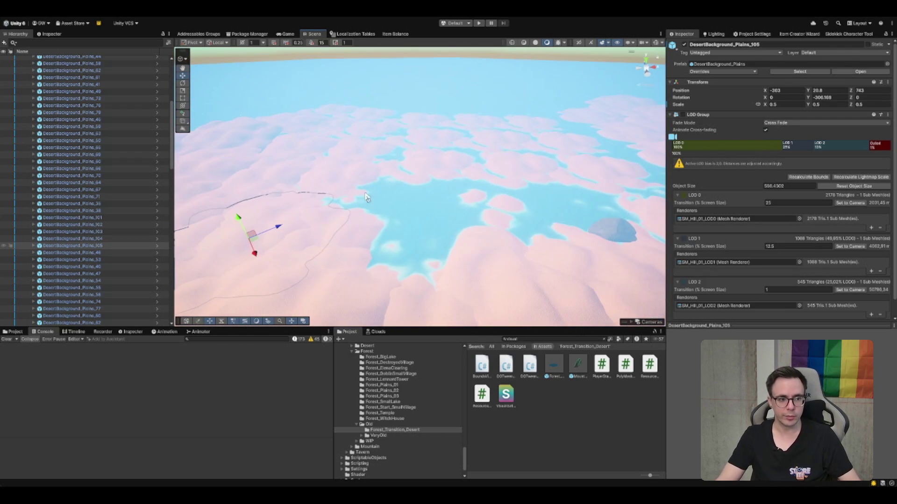
left_click(251, 237)
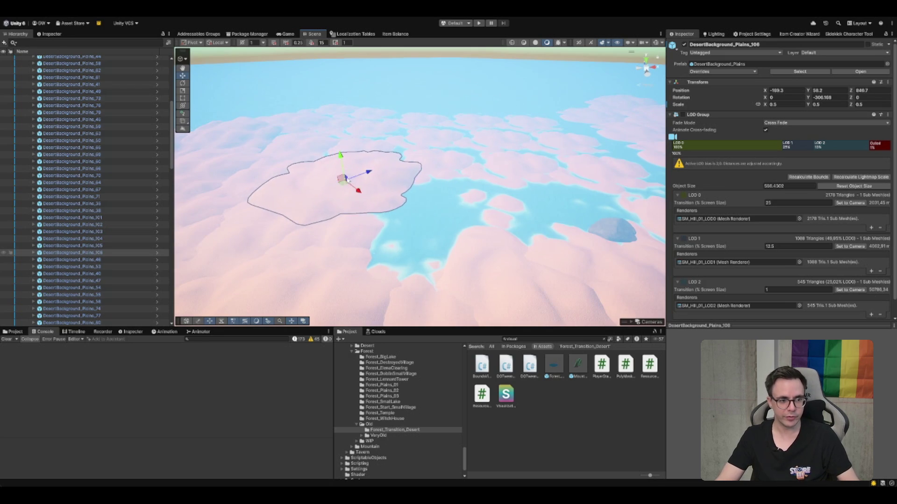
mouse_move(257, 246)
left_mouse_down()
mouse_move(411, 159)
mouse_move(392, 181)
mouse_move(417, 155)
mouse_move(403, 140)
left_mouse_up()
key("e")
key("w")
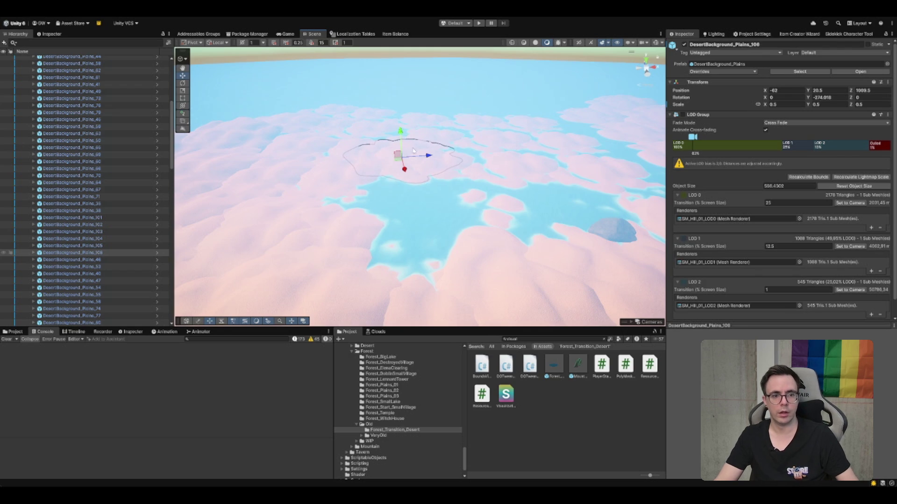
scroll(420, 208, "up", 1)
mouse_move(391, 157)
left_mouse_down()
mouse_move(381, 190)
mouse_move(601, 227)
mouse_move(383, 186)
left_mouse_up()
left_click(597, 293, "shift")
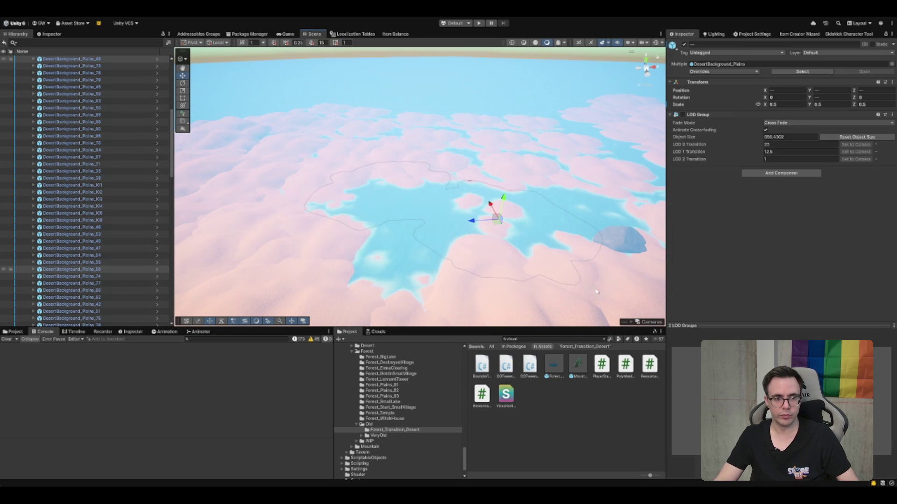
left_click(391, 257, "shift")
left_click(374, 262)
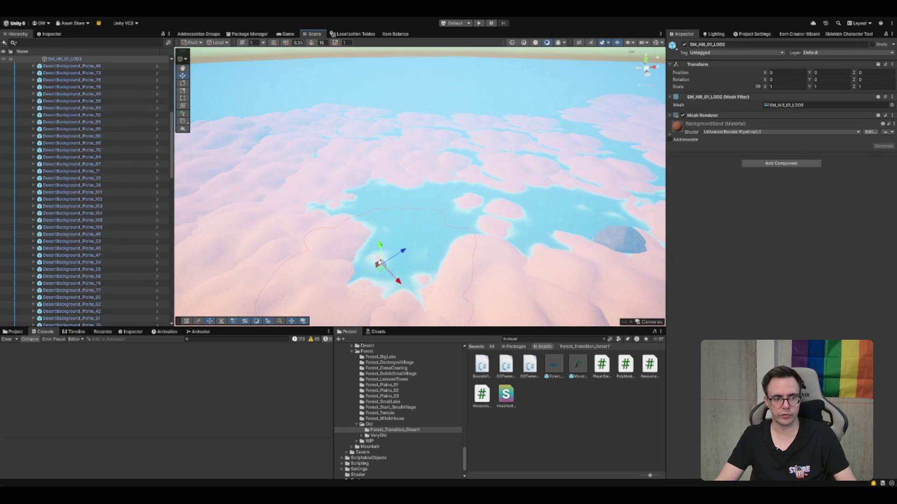
left_click(477, 204, "shift")
left_click(431, 180, "shift")
left_click(388, 260, "shift")
left_click(375, 203, "shift")
left_click_drag(379, 252, 389, 239)
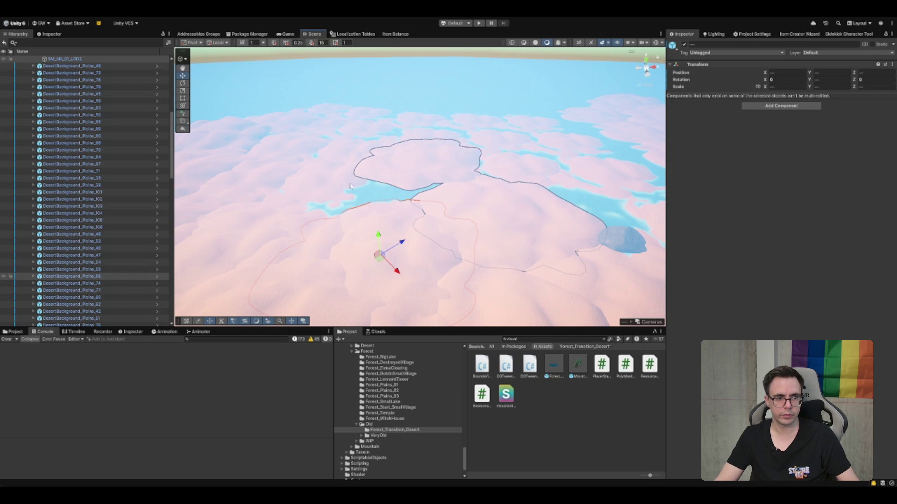
left_click(369, 194)
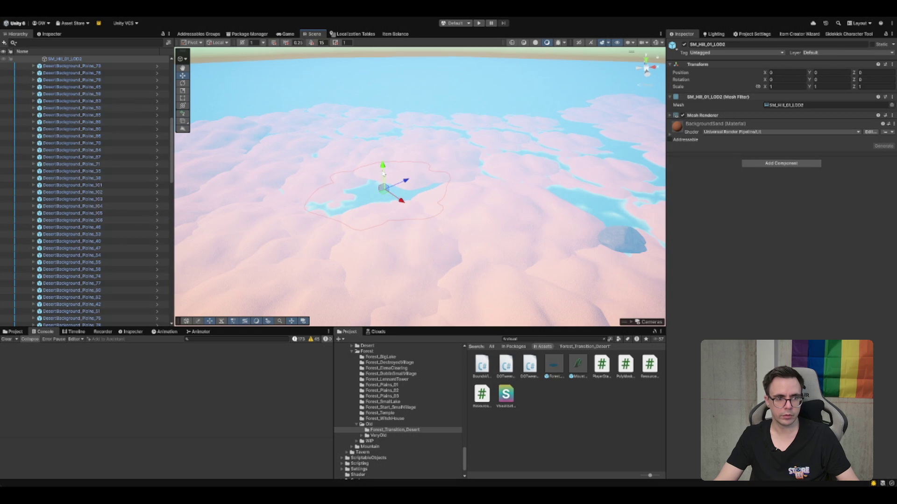
left_click_drag(384, 174, 386, 162)
key("ctrl+z")
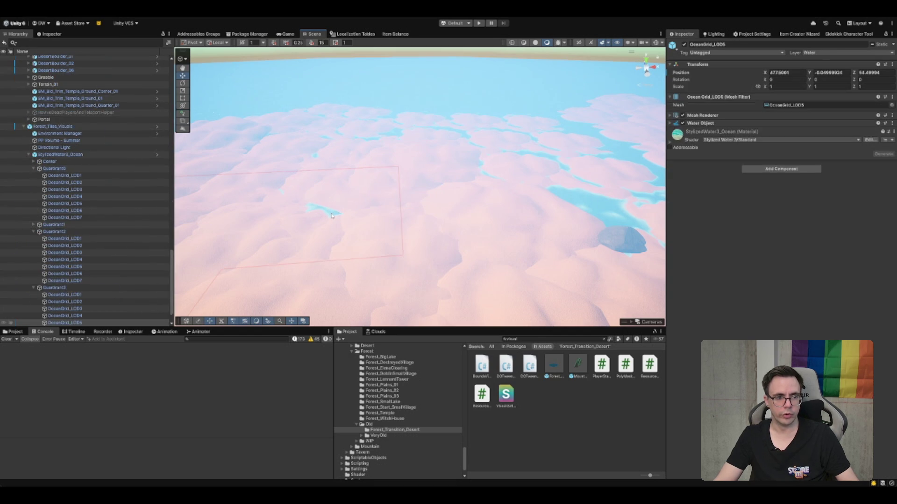
left_click_drag(273, 234, 273, 229)
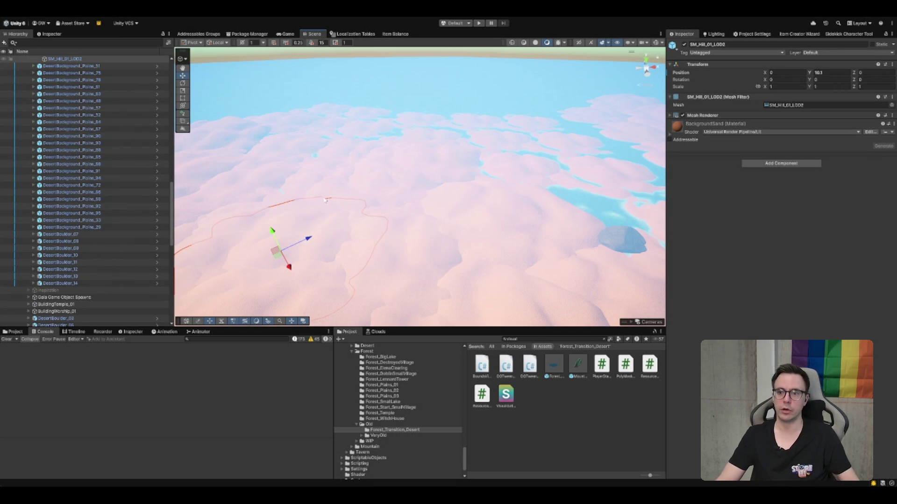
scroll(490, 240, "down", 3)
scroll(380, 249, "down", 5)
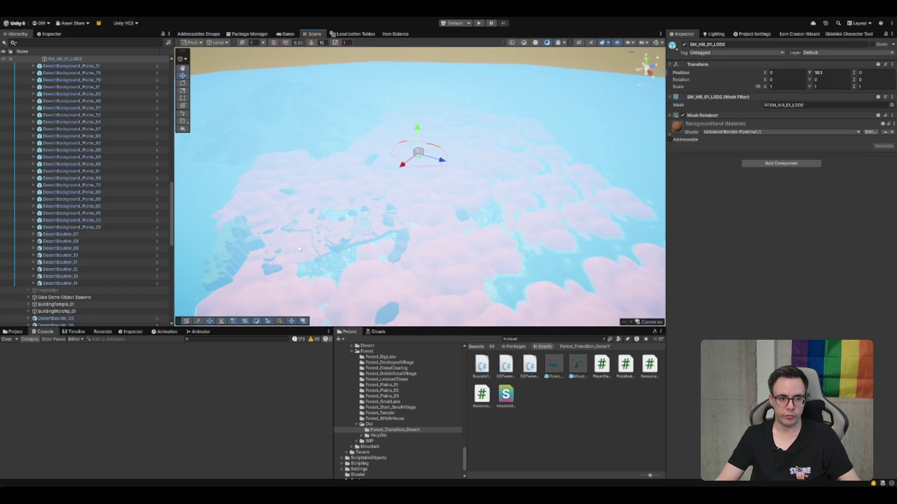
scroll(380, 279, "up", 5)
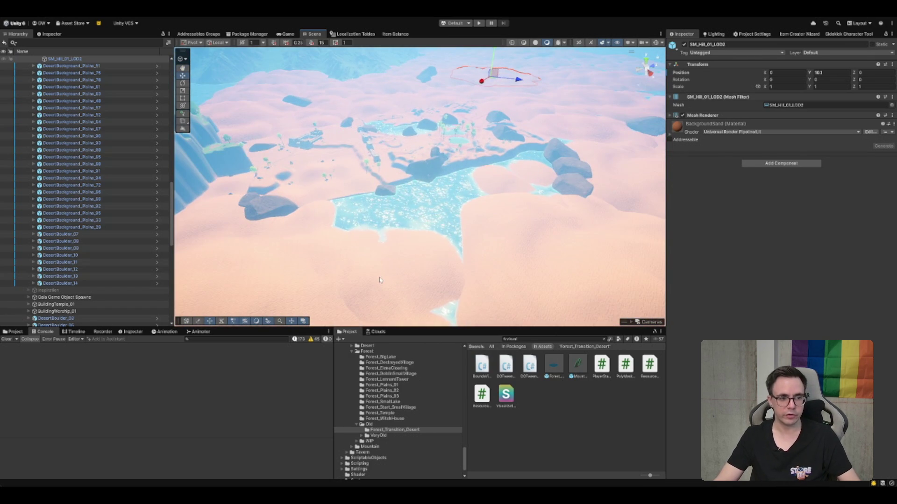
left_click(378, 282)
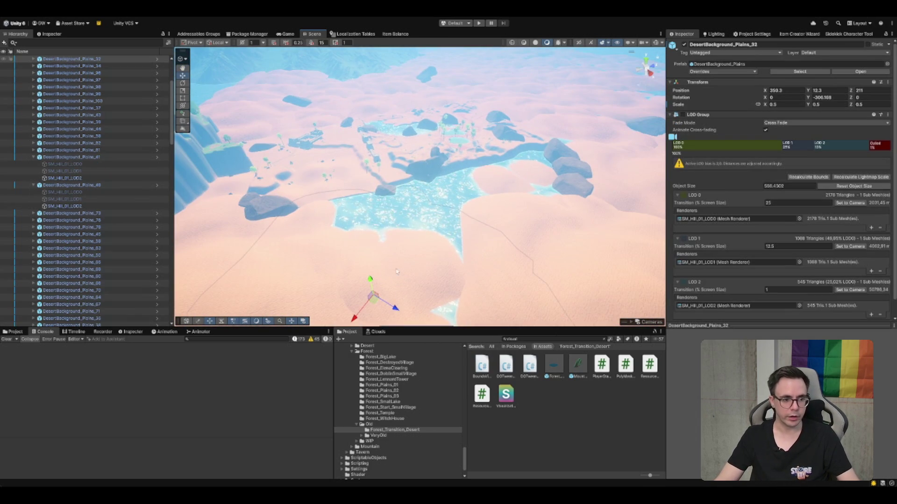
Step: Slide the DesertBackground_Plains_32 hill to a new spot and rotate it slightly
scroll(376, 299, "up", 5)
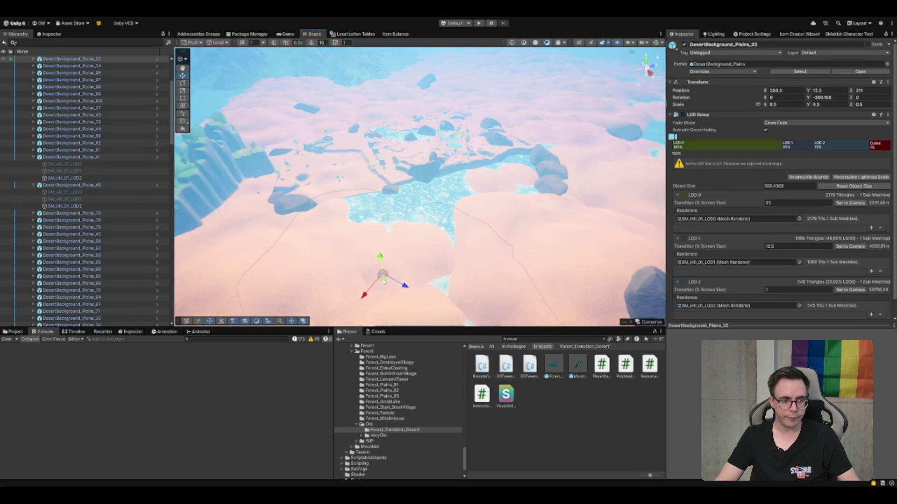
scroll(387, 243, "down", 4)
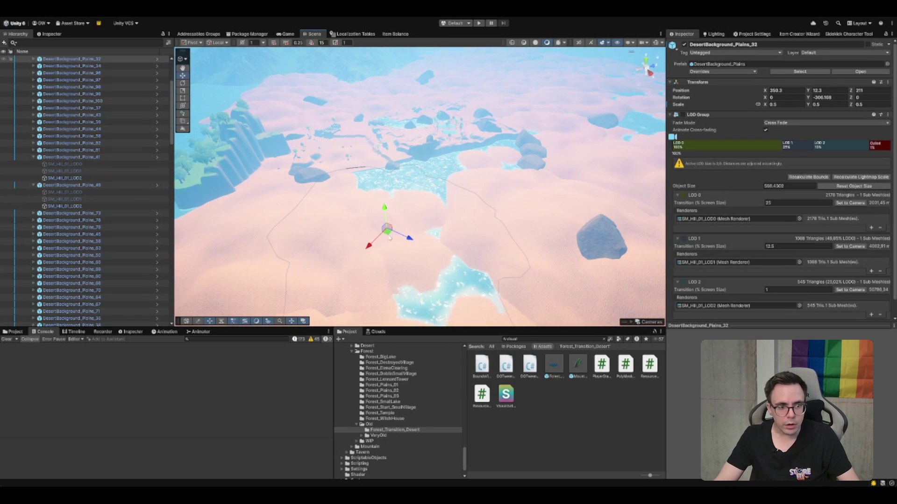
mouse_move(389, 237)
left_mouse_down()
mouse_move(410, 208)
mouse_move(417, 230)
mouse_move(413, 200)
mouse_move(415, 208)
mouse_move(541, 158)
mouse_move(538, 196)
left_mouse_up()
key("e")
key("w")
Step: Lift DesertBoulder_06 slightly into a new spot, then select the Plains_53 dune piece
scroll(538, 201, "down", 3)
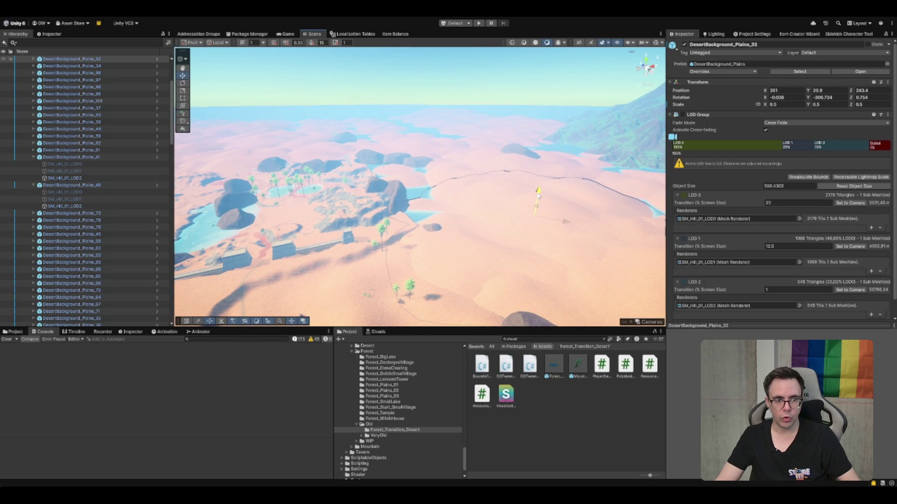
left_click(437, 229)
left_click(426, 246)
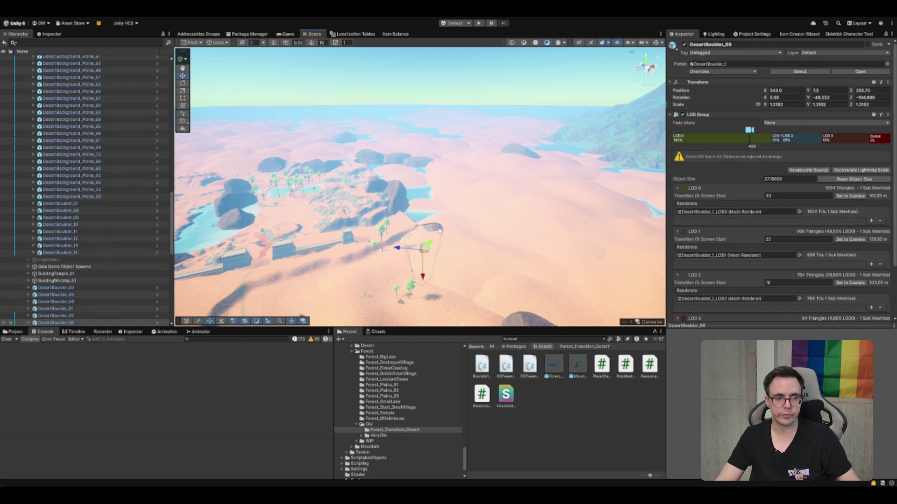
left_click_drag(426, 246, 422, 264)
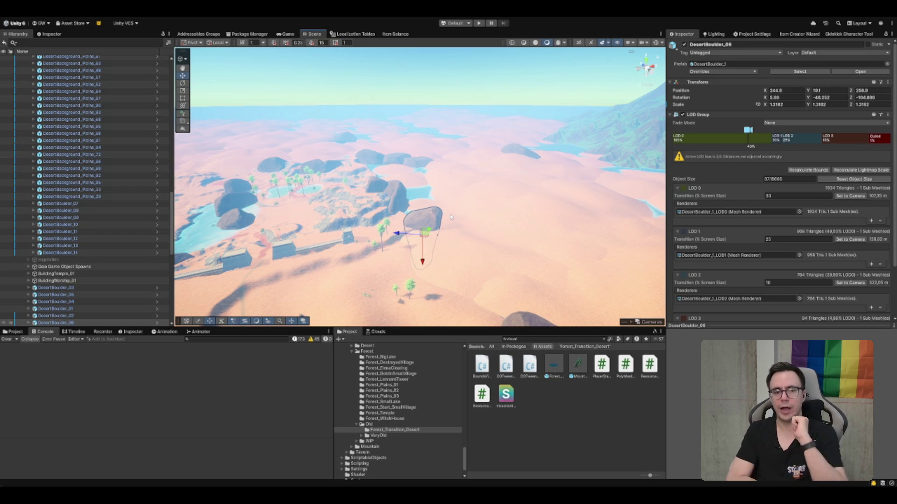
scroll(450, 204, "up", 5)
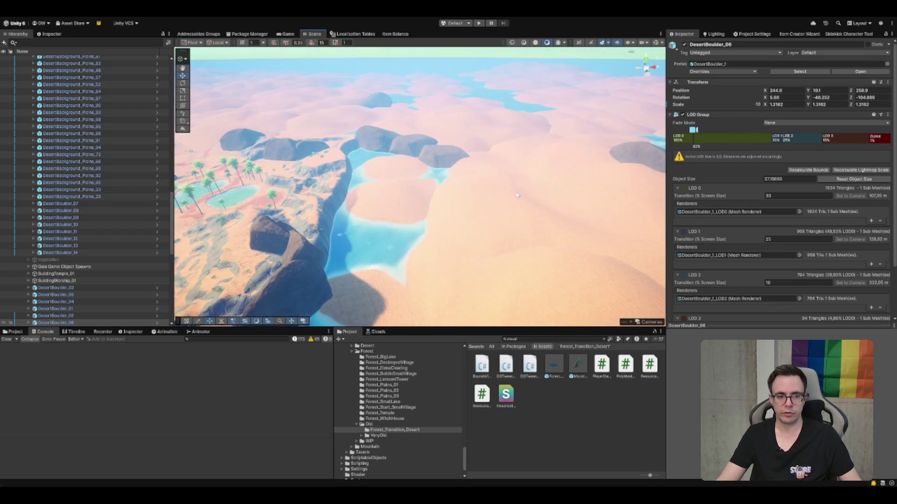
left_click(430, 209)
scroll(474, 170, "down", 5)
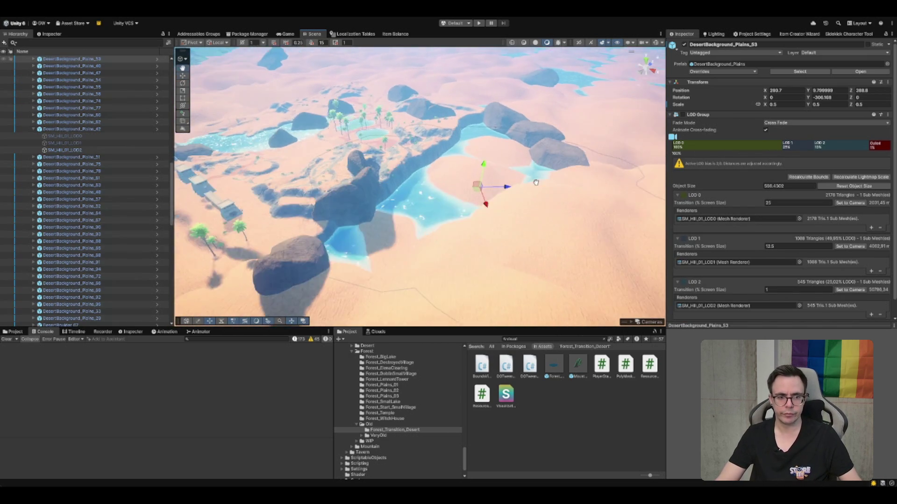
Step: Raise the Plains_53 dune piece over the water and rotate it slightly
mouse_move(474, 170)
left_mouse_down()
mouse_move(475, 161)
mouse_move(476, 186)
mouse_move(495, 210)
mouse_move(528, 199)
mouse_move(531, 161)
left_mouse_up()
key("e")
key("w")
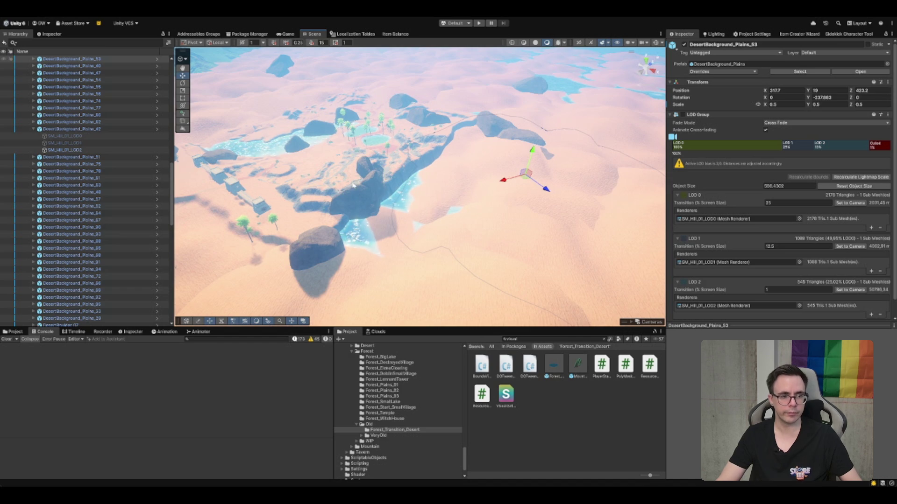
Step: Move DesertBoulder_07 beside the large rock, enlarge it, and turn it to a new angle
left_click(322, 247)
mouse_move(310, 260)
left_mouse_down()
mouse_move(369, 261)
mouse_move(379, 250)
left_mouse_up()
key("r")
key("e")
mouse_move(360, 279)
left_mouse_down()
mouse_move(313, 293)
mouse_move(360, 266)
mouse_move(632, 196)
mouse_move(504, 196)
mouse_move(454, 214)
mouse_move(438, 198)
mouse_move(422, 248)
mouse_move(377, 269)
mouse_move(406, 260)
left_mouse_up()
Step: Duplicate the boulder as DesertBoulder_08, rotated and placed at X 281.4, Y 2.3, Z 387.8
key("ctrl+d")
key("e")
key("w")
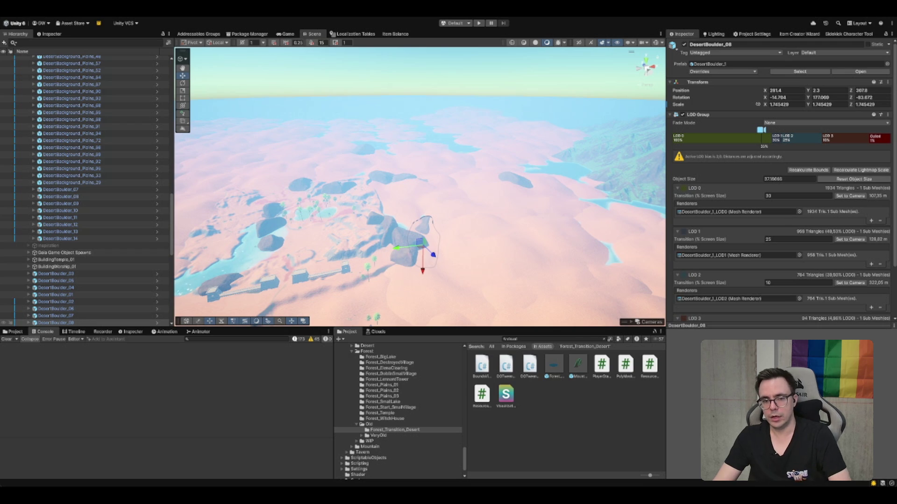
Step: Tilt the view over the oasis and raise dune piece DesertBackground_Plains_52 higher
key("f")
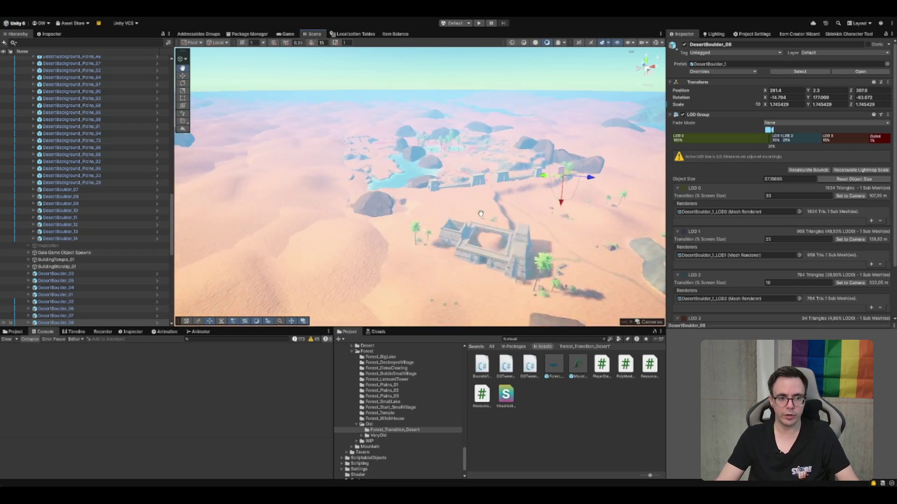
scroll(445, 162, "down", 3)
mouse_move(445, 162)
left_mouse_down()
mouse_move(401, 194)
mouse_move(489, 198)
mouse_move(432, 246)
left_mouse_up()
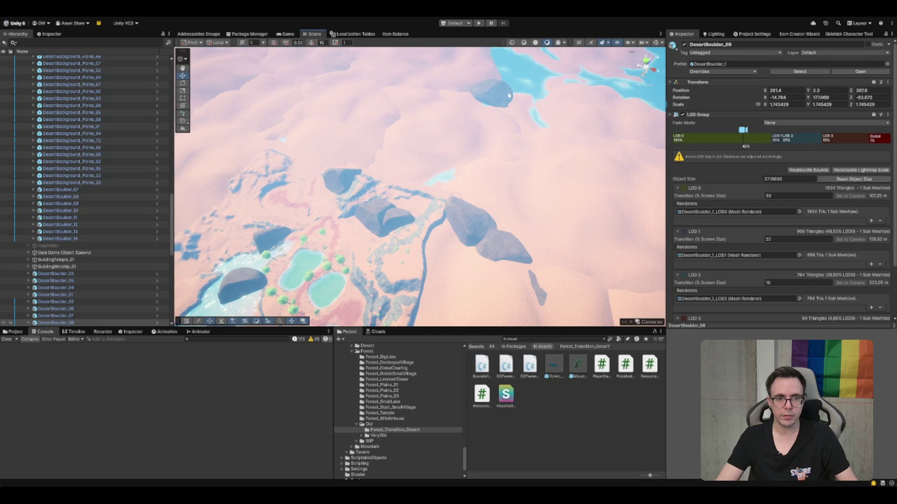
left_click(571, 111)
scroll(552, 114, "up", 3)
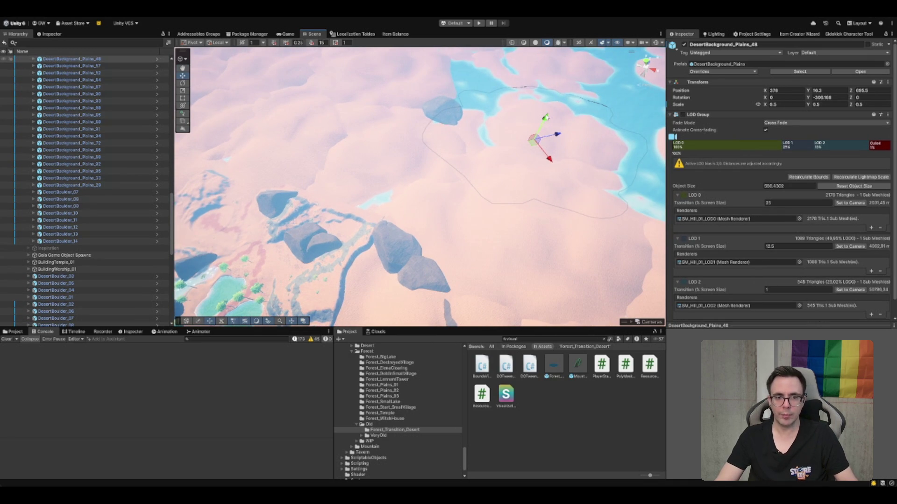
scroll(548, 115, "down", 3)
left_click(450, 69)
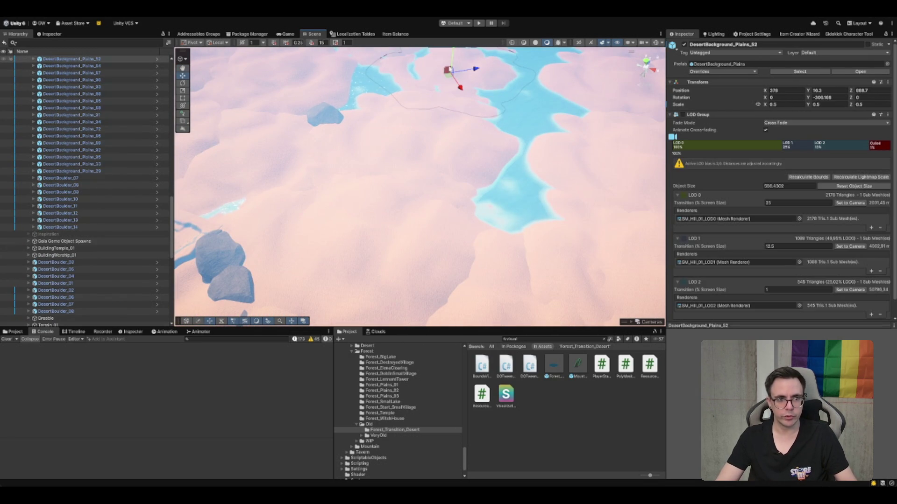
key("f")
left_click_drag(430, 135, 428, 126)
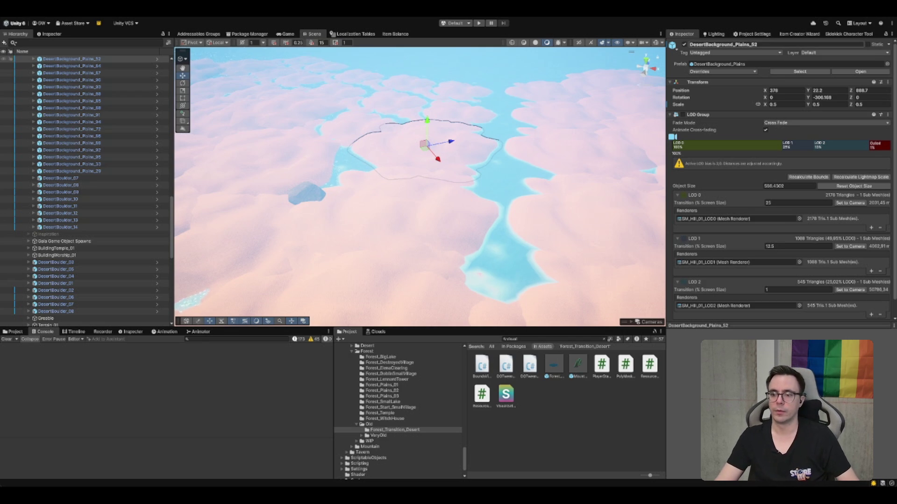
Step: Shift Plains_52 across the ground, duplicate it as Plains_107, and slide hill Plains_59 toward the lake
scroll(420, 187, "up", 2)
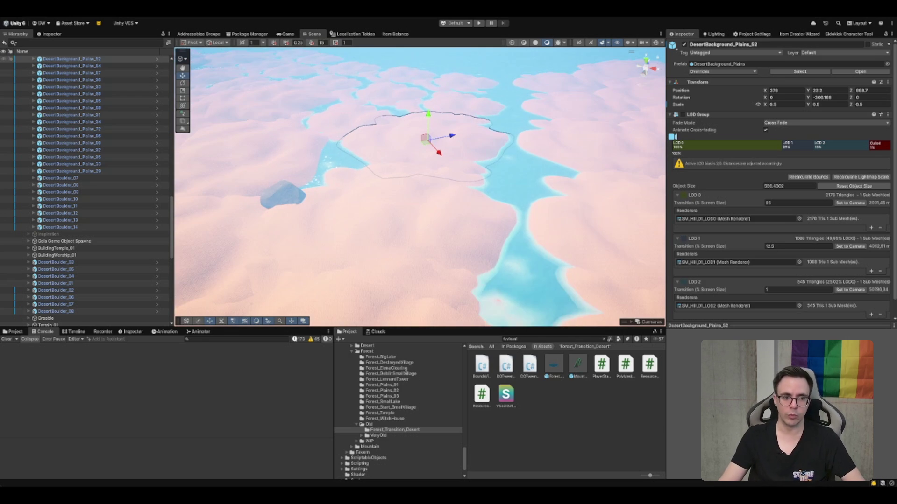
mouse_move(425, 139)
left_mouse_down()
mouse_move(313, 168)
mouse_move(460, 140)
left_mouse_up()
key("ctrl+d")
left_click(509, 189)
scroll(496, 158, "up", 3)
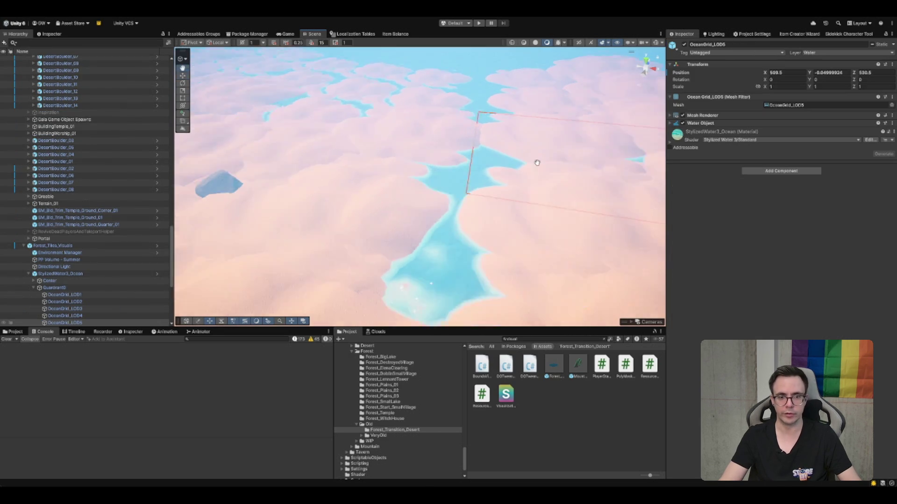
left_click(393, 172)
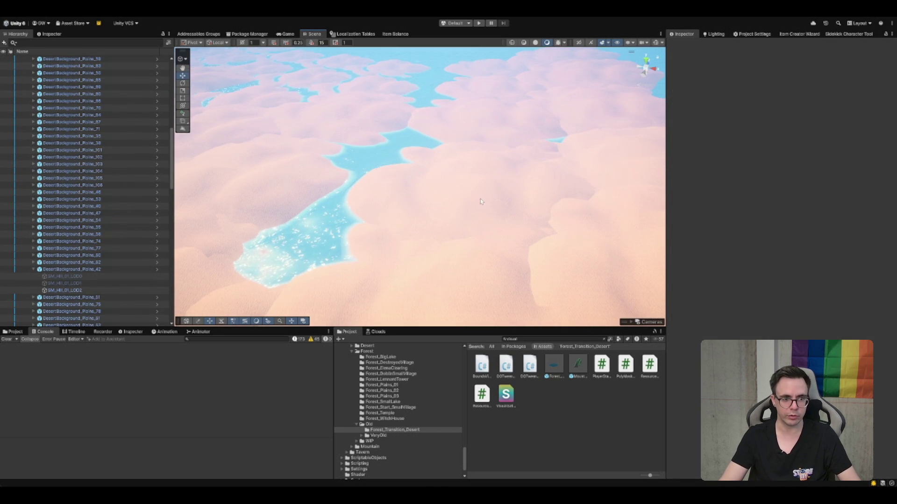
mouse_move(483, 201)
left_mouse_down()
mouse_move(393, 140)
mouse_move(360, 212)
left_mouse_up()
Step: Move hill Plains_60 over the lake and duplicate it, placing the Plains_109 copy onto the dunes
left_click(488, 126)
mouse_move(488, 126)
left_mouse_down()
mouse_move(410, 140)
mouse_move(522, 162)
mouse_move(514, 180)
mouse_move(514, 117)
left_mouse_up()
key("ctrl+d")
key("ctrl+d")
scroll(464, 113, "up", 5)
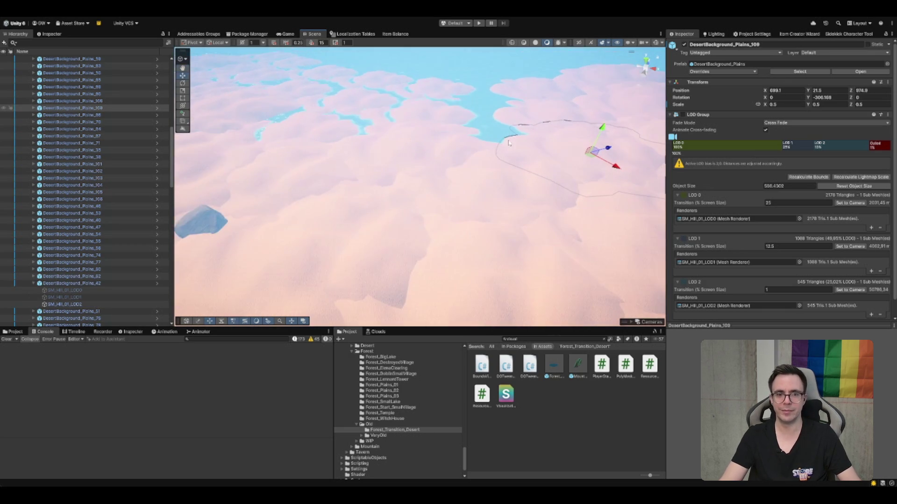
left_click_drag(477, 189, 458, 159)
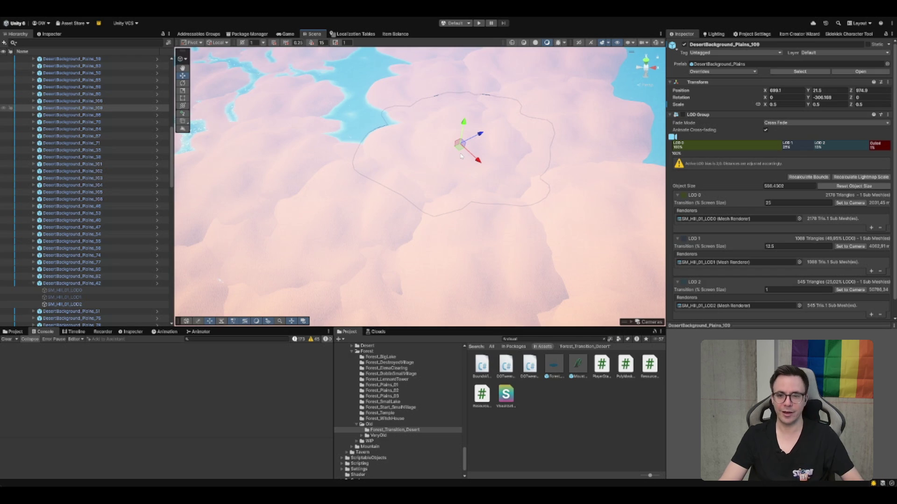
key("ctrl+d")
left_click_drag(461, 155, 361, 117)
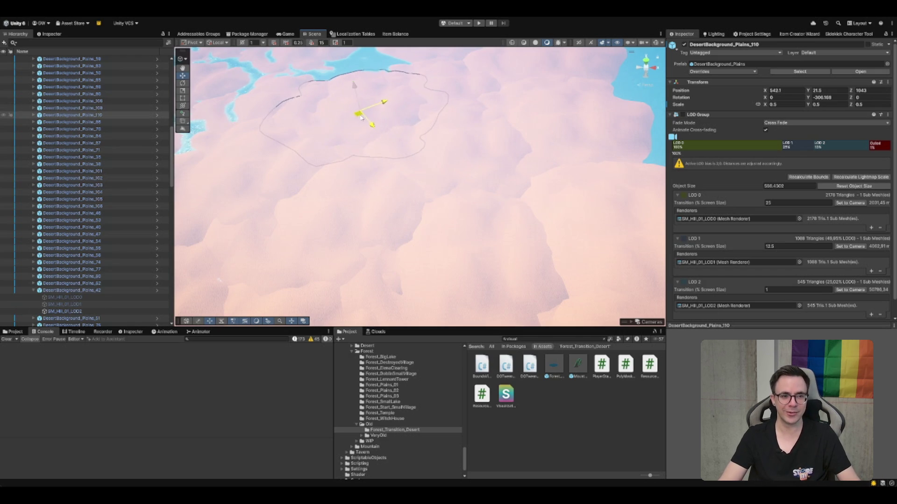
Step: Slide the SM_Hill_01_LOD2 hill mesh to a new spot
scroll(479, 152, "down", 5)
left_click(479, 152)
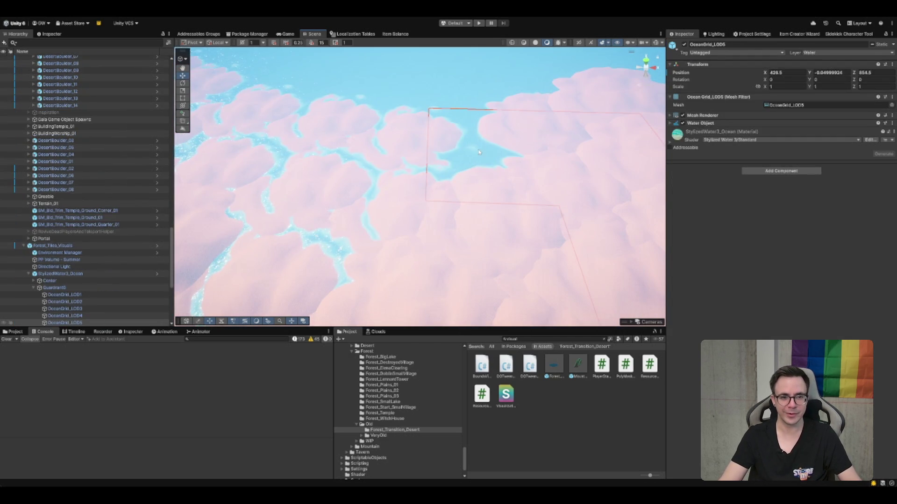
left_click(479, 151)
mouse_move(479, 152)
left_mouse_down()
mouse_move(483, 130)
mouse_move(450, 136)
left_mouse_up()
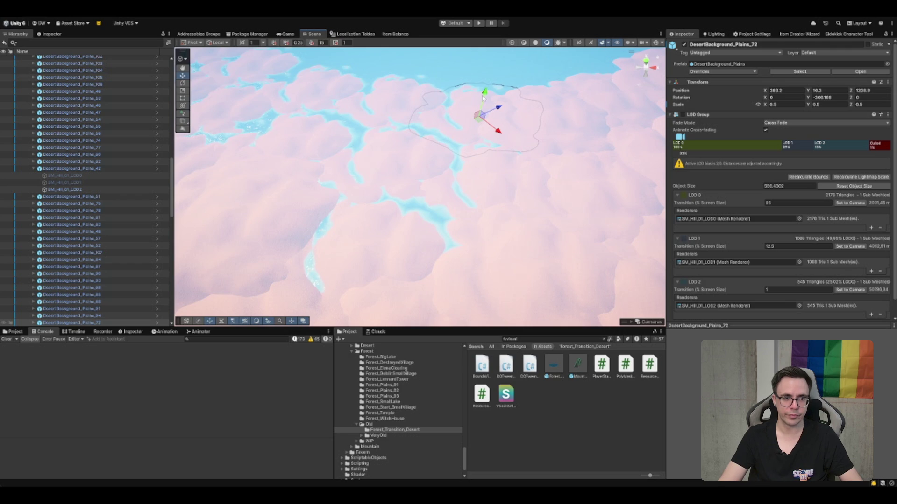
left_click_drag(478, 127, 445, 168)
scroll(444, 168, "down", 10)
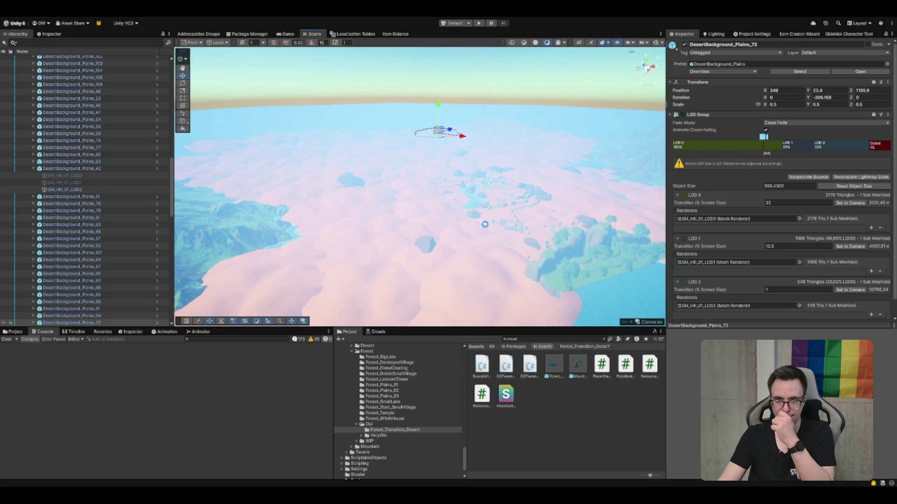
scroll(485, 223, "down", 1)
scroll(484, 223, "up", 2)
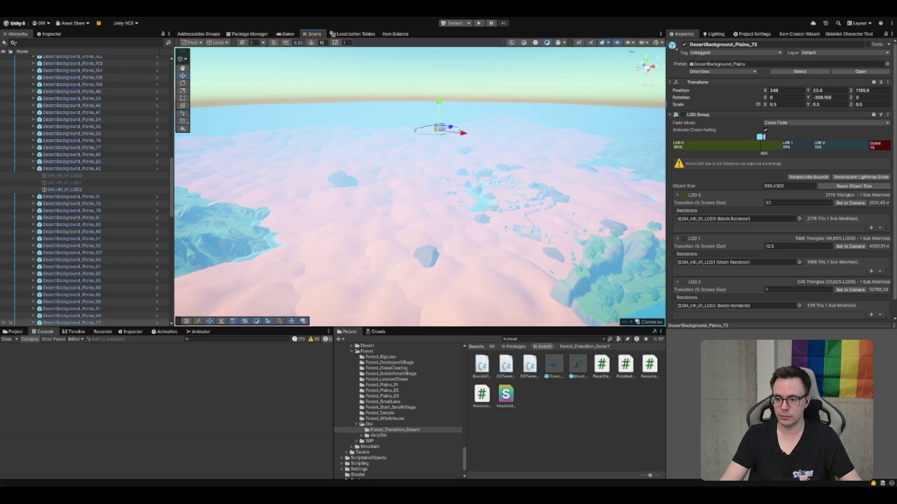
left_click_drag(561, 219, 547, 205)
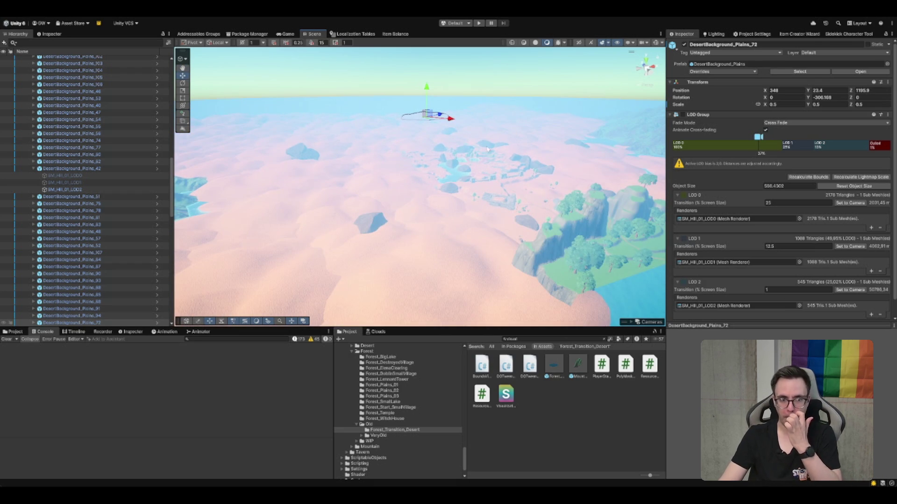
scroll(498, 157, "up", 3)
mouse_move(471, 147)
left_mouse_down()
mouse_move(427, 175)
mouse_move(476, 168)
left_mouse_up()
Step: Move hill Plains_84 over the lake and shift hills Plains_68 and Plains_85 sideways
left_click(489, 166)
key("f")
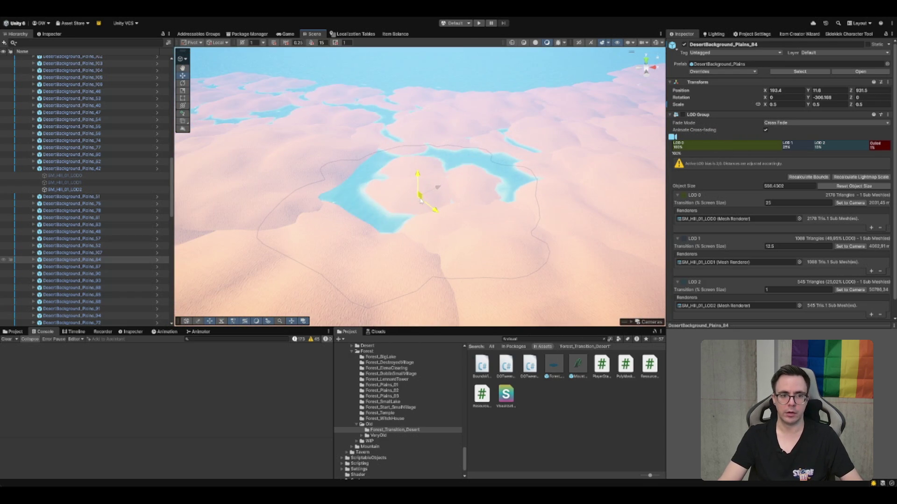
mouse_move(420, 201)
left_mouse_down()
mouse_move(421, 186)
mouse_move(448, 168)
mouse_move(435, 160)
mouse_move(263, 177)
left_mouse_up()
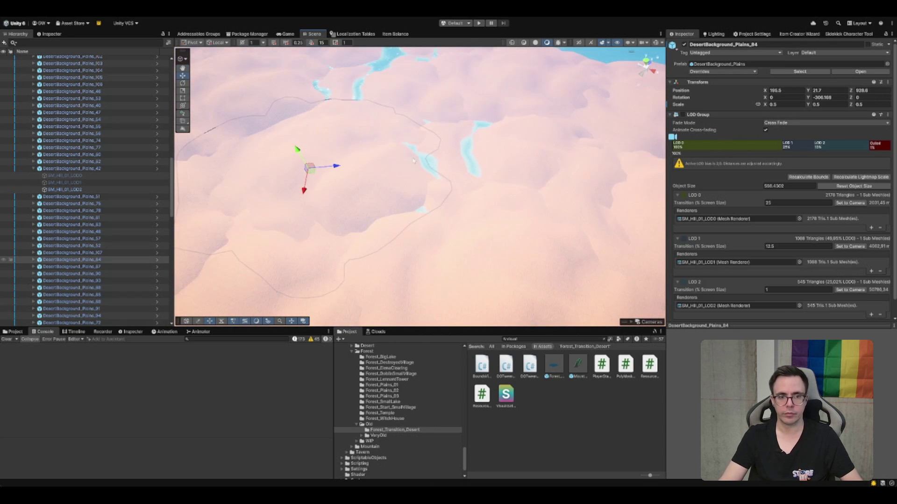
left_click(463, 162)
mouse_move(525, 167)
left_mouse_down()
mouse_move(468, 175)
mouse_move(499, 166)
mouse_move(484, 161)
mouse_move(492, 138)
mouse_move(286, 121)
left_mouse_up()
scroll(490, 159, "down", 3)
left_click(351, 167)
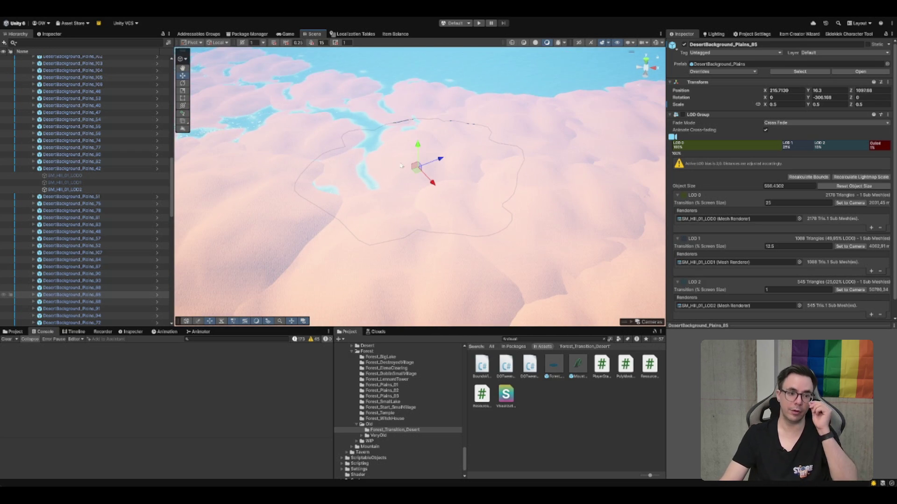
mouse_move(420, 161)
left_mouse_down()
mouse_move(401, 163)
mouse_move(400, 132)
mouse_move(495, 168)
mouse_move(561, 178)
left_mouse_up()
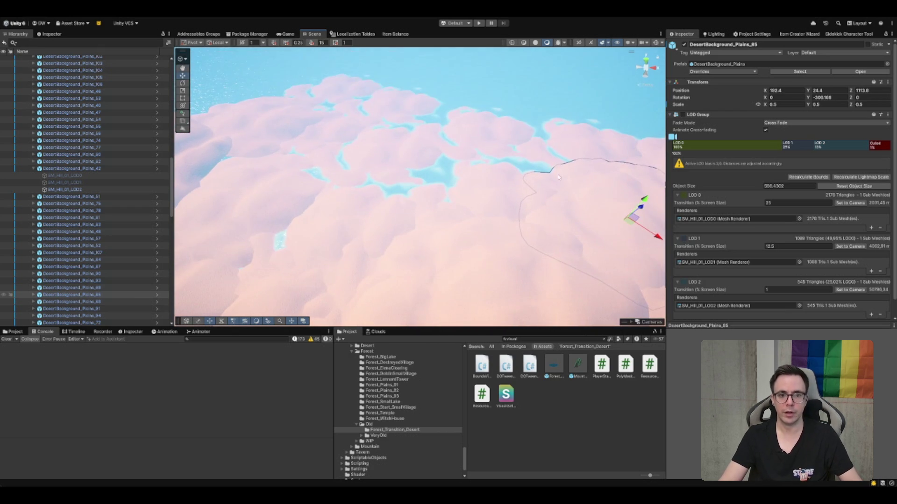
Step: Reposition the Plains_89 and Plains_95 hills
left_click(546, 156)
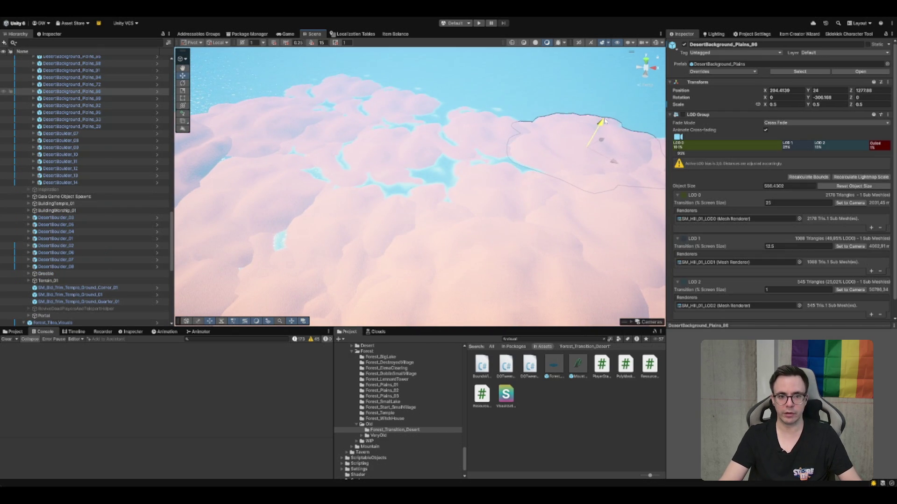
left_click(478, 142)
left_click_drag(478, 142, 488, 150)
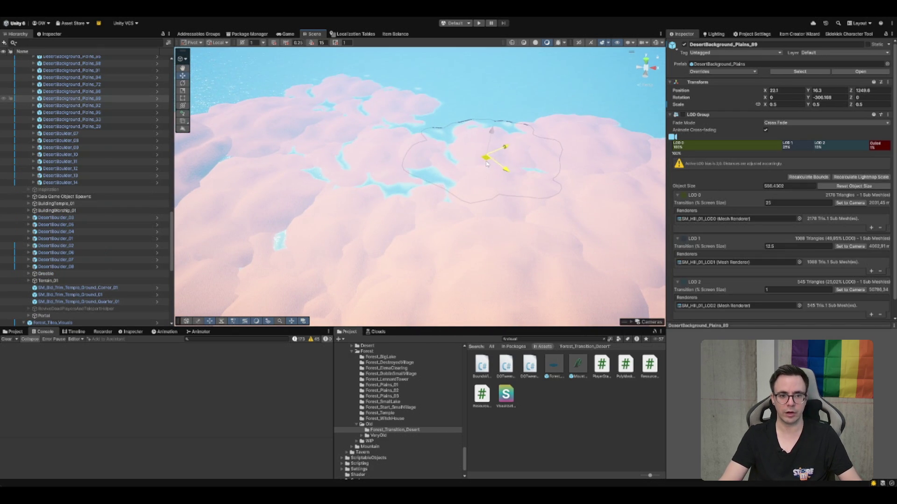
left_click(405, 102)
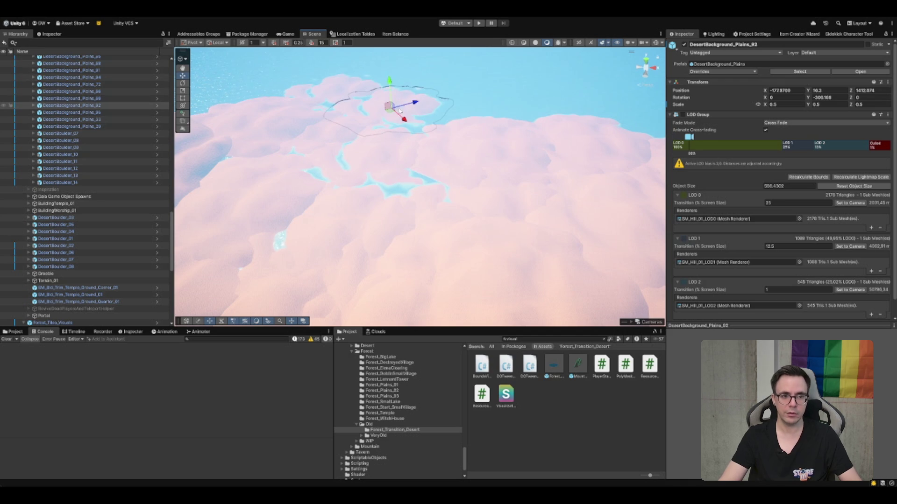
left_click(355, 101)
left_click(340, 91)
left_click_drag(340, 91, 350, 117)
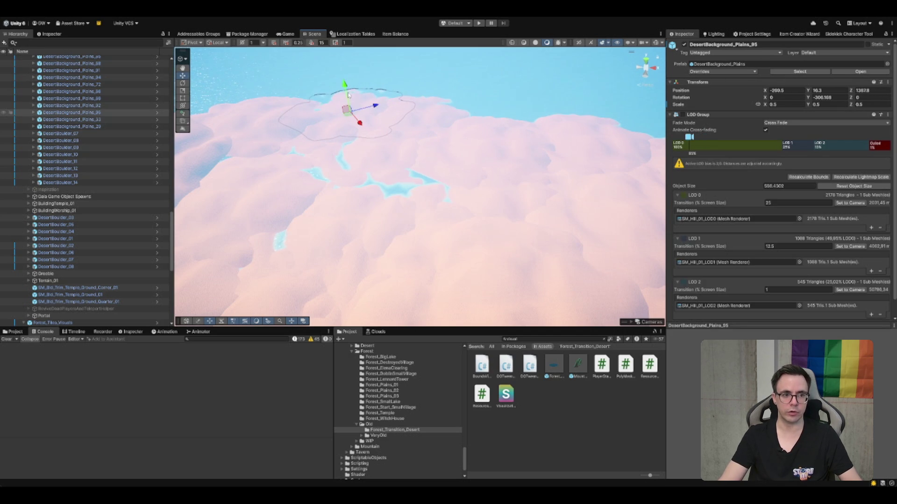
Step: Move Plains_91, duplicate it into copies Plains_111 and Plains_112, and lower Plains_93
left_click(360, 155)
mouse_move(378, 154)
left_mouse_down()
mouse_move(375, 140)
mouse_move(409, 187)
mouse_move(345, 164)
mouse_move(329, 136)
left_mouse_up()
key("ctrl+d")
key("ctrl+d")
mouse_move(371, 200)
left_mouse_down()
mouse_move(366, 211)
mouse_move(326, 187)
left_mouse_up()
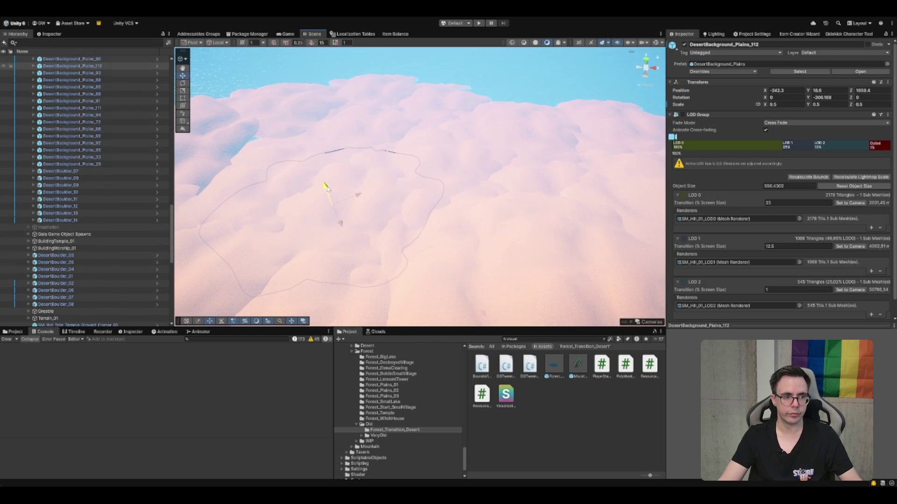
left_click(255, 143)
left_click_drag(290, 151, 290, 157)
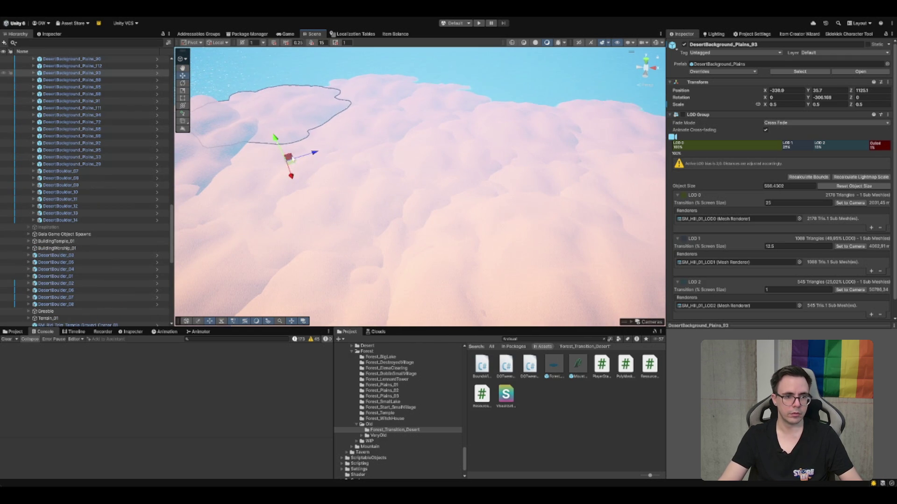
Step: Fly the Scene view down to the desert temple wall and select the Terrain for sculpting
scroll(420, 154, "down", 10)
scroll(493, 142, "up", 10)
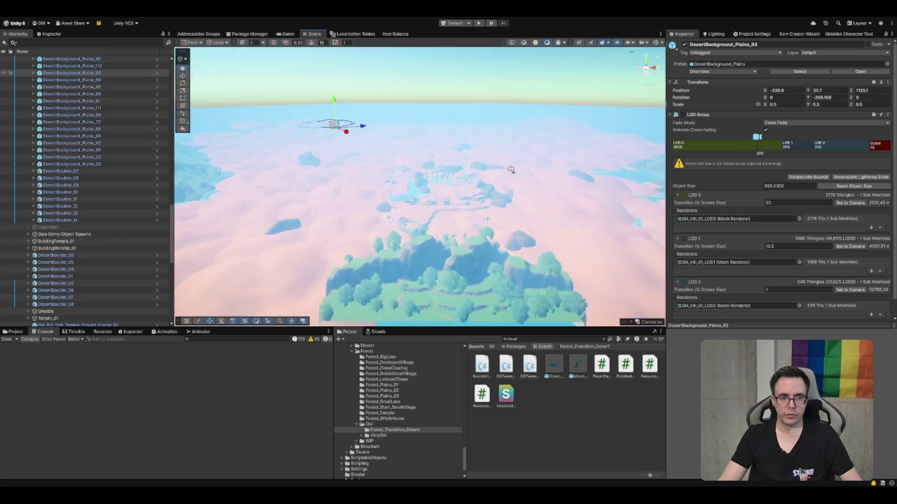
scroll(528, 180, "down", 5)
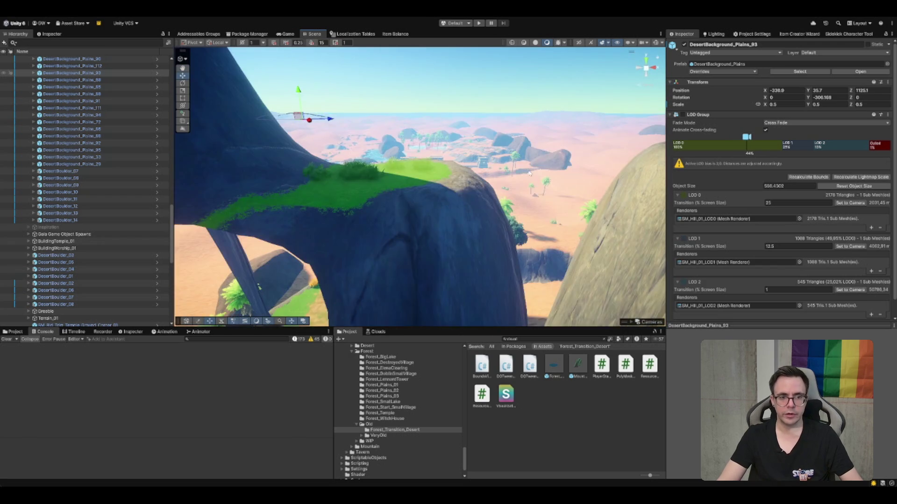
scroll(528, 162, "up", 5)
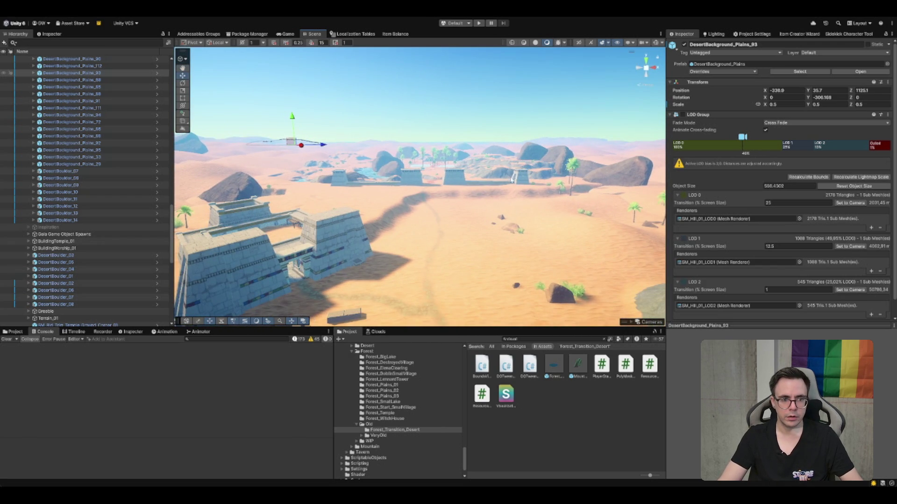
scroll(510, 177, "down", 5)
left_click(660, 187)
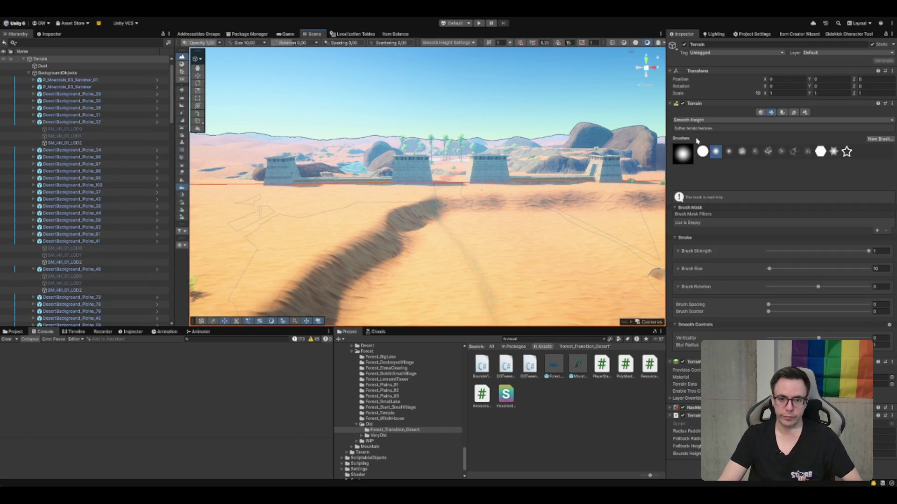
Step: Set the Smooth Height brush size to 15 and smooth the rough terrain around the fortress and wall
type("15")
key("Tab")
key("Tab")
key("Tab")
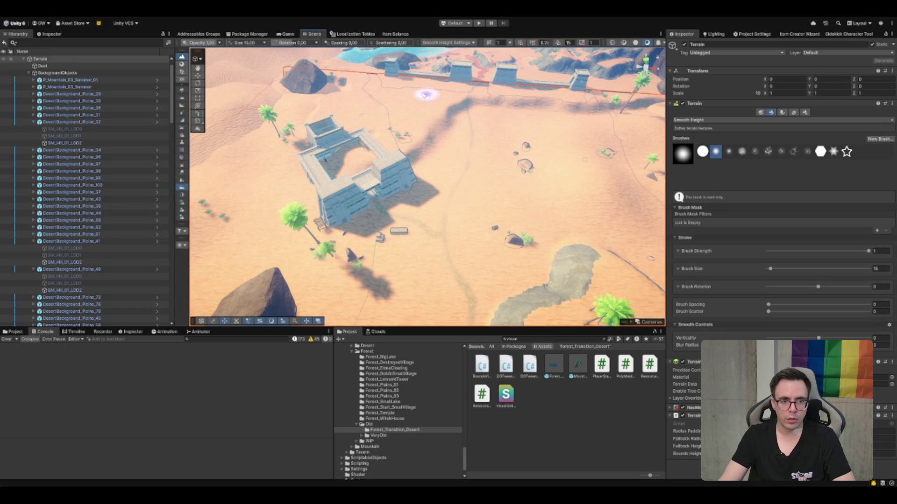
left_click(498, 96)
left_click(562, 120)
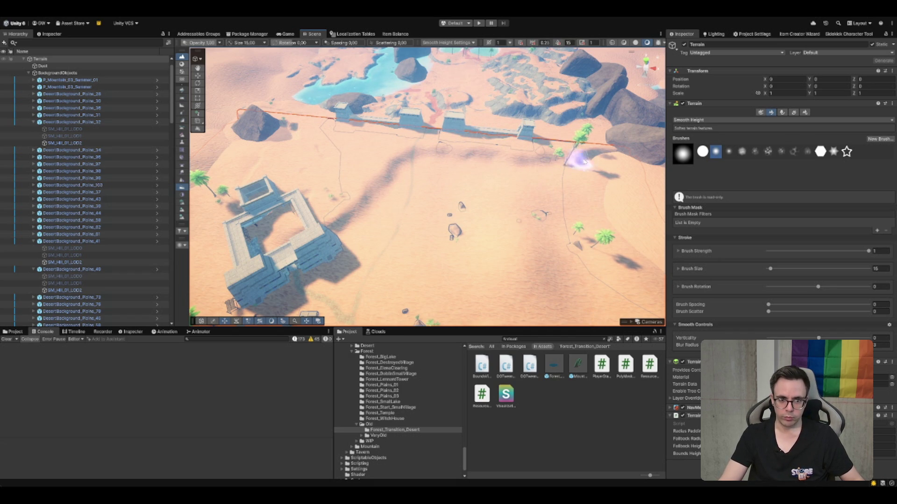
left_click(607, 143)
left_click(543, 193)
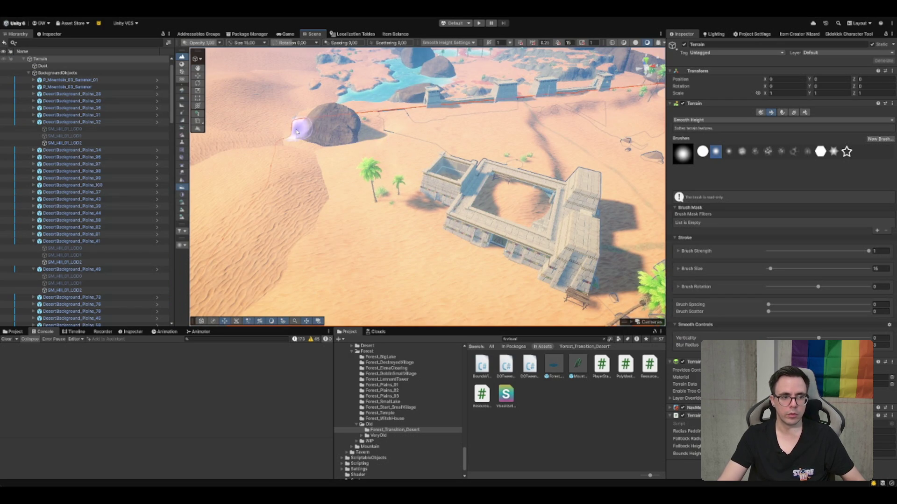
Step: Leave the terrain tool for the Move tool and pan across the desert
scroll(490, 130, "down", 2)
key("w")
left_click_drag(596, 258, 526, 202)
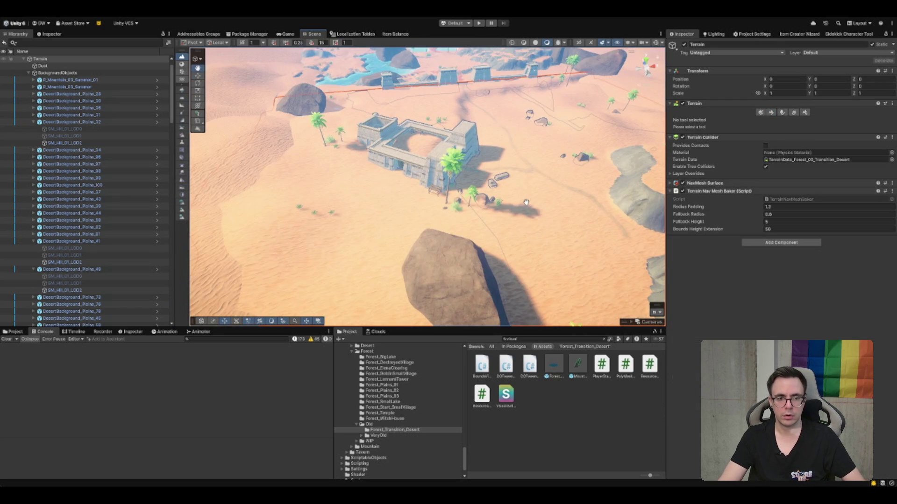
left_click(563, 439)
mouse_move(491, 183)
left_mouse_down()
mouse_move(391, 215)
mouse_move(503, 136)
left_mouse_up()
key("w")
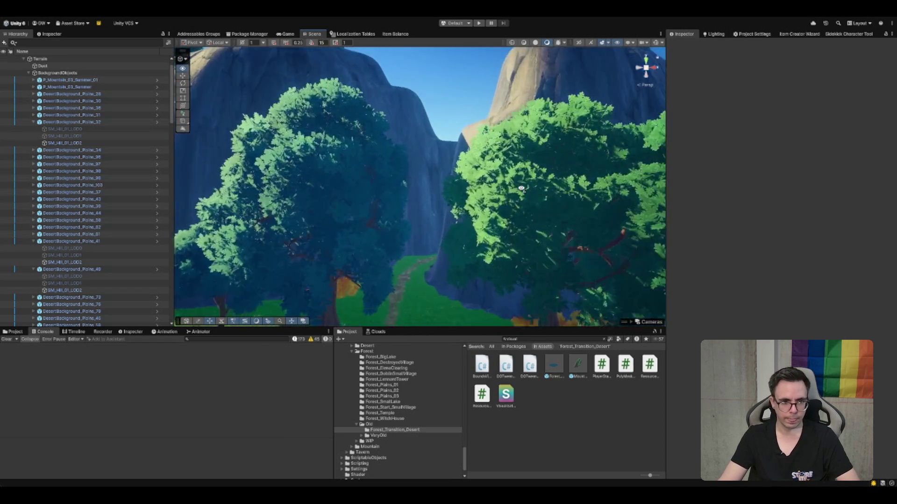
key("w")
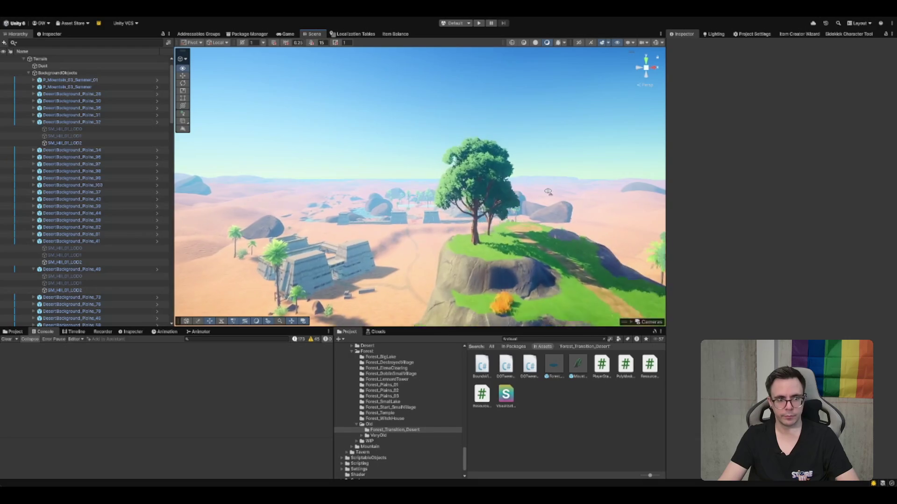
key("w")
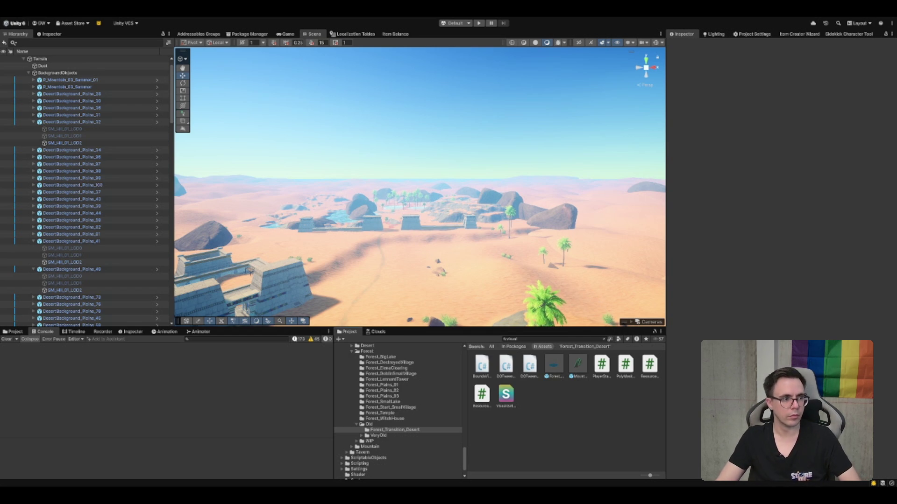
left_click(77, 70)
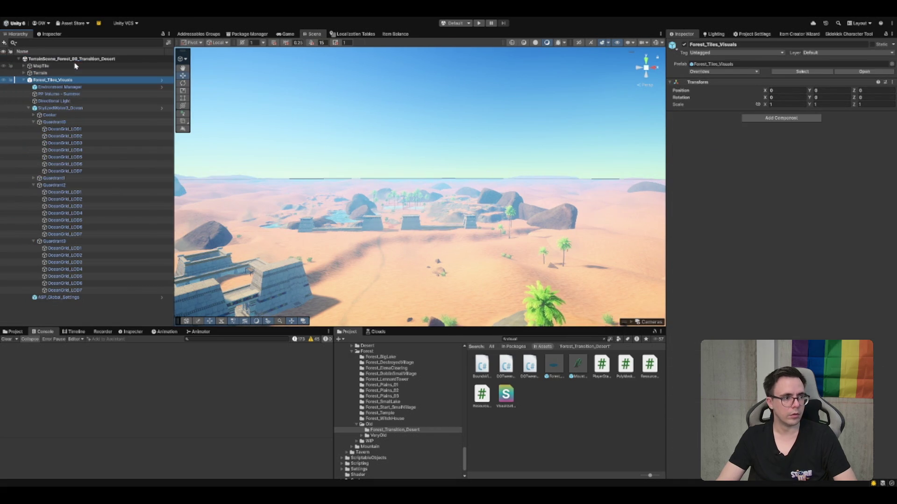
Step: Delete Forest_Tiles_Visuals so only MapTile and Terrain remain in the scene
key("Delete")
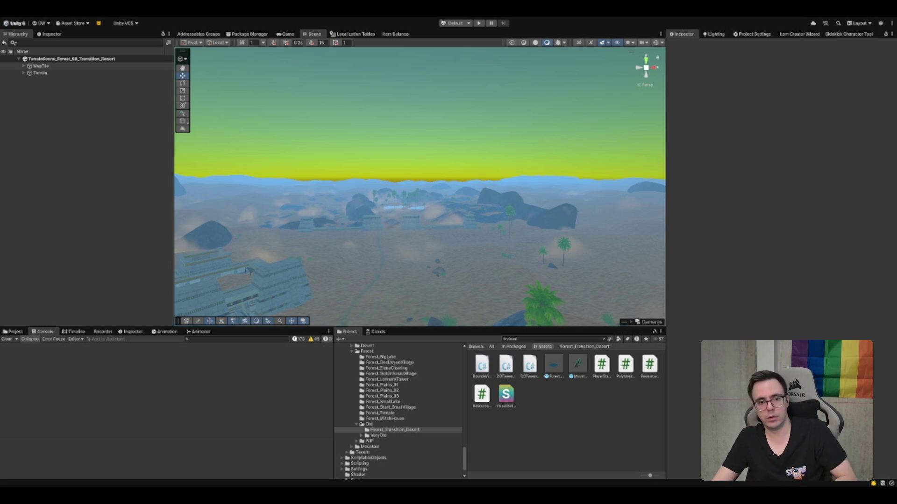
key("s")
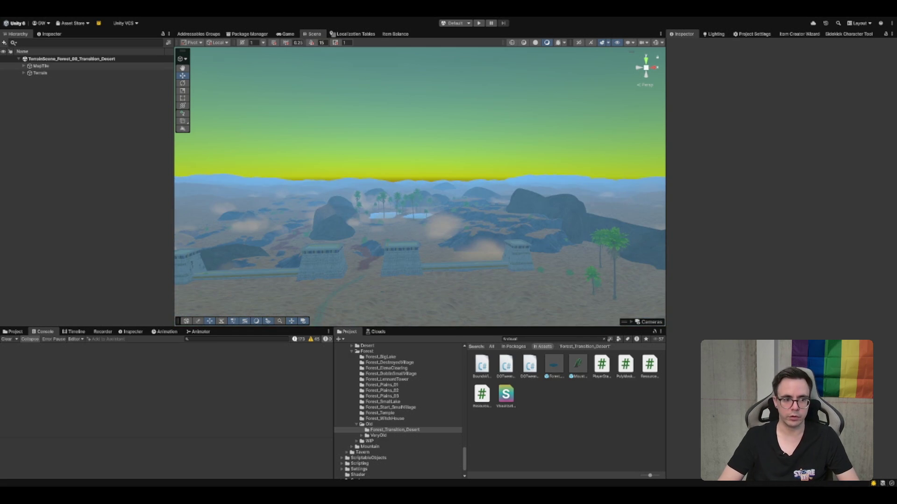
key("a")
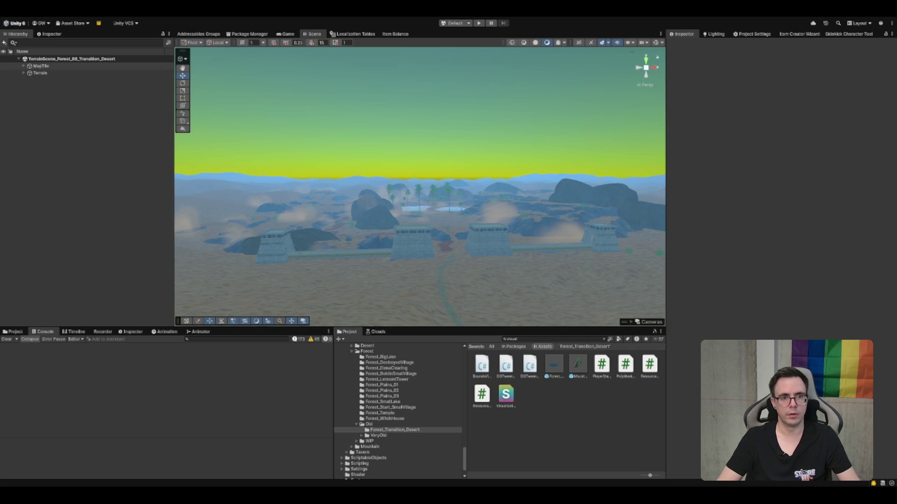
mouse_move(603, 98)
left_mouse_down()
mouse_move(535, 183)
mouse_move(525, 142)
mouse_move(450, 276)
left_mouse_up()
scroll(476, 256, "down", 5)
mouse_move(492, 252)
left_mouse_down()
mouse_move(512, 226)
mouse_move(554, 223)
mouse_move(548, 198)
left_mouse_up()
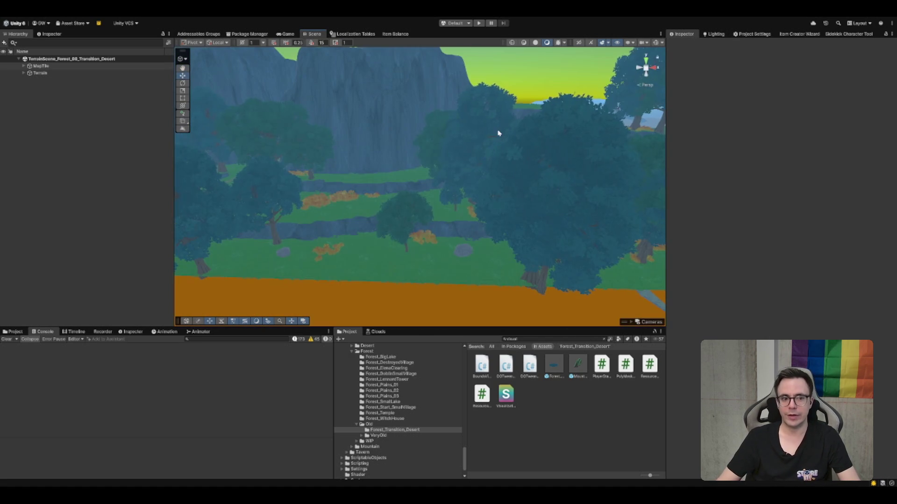
mouse_move(498, 134)
left_mouse_down()
mouse_move(580, 138)
mouse_move(562, 135)
left_mouse_up()
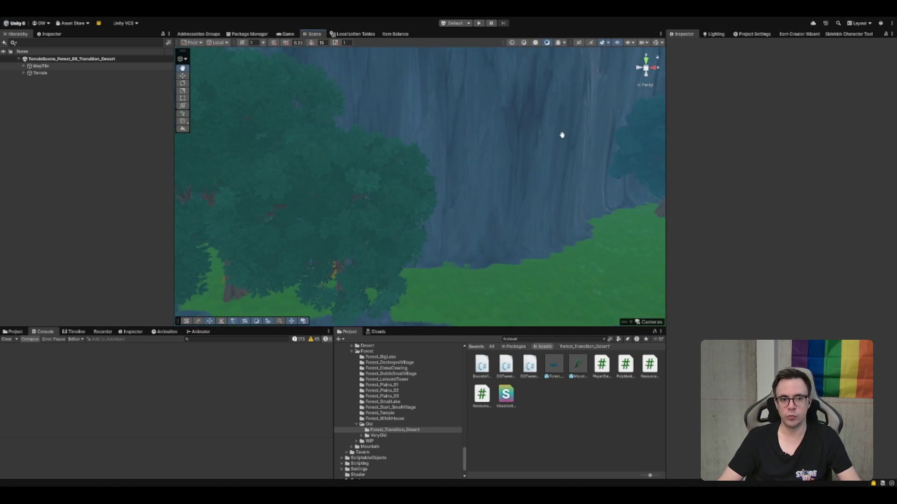
key("w")
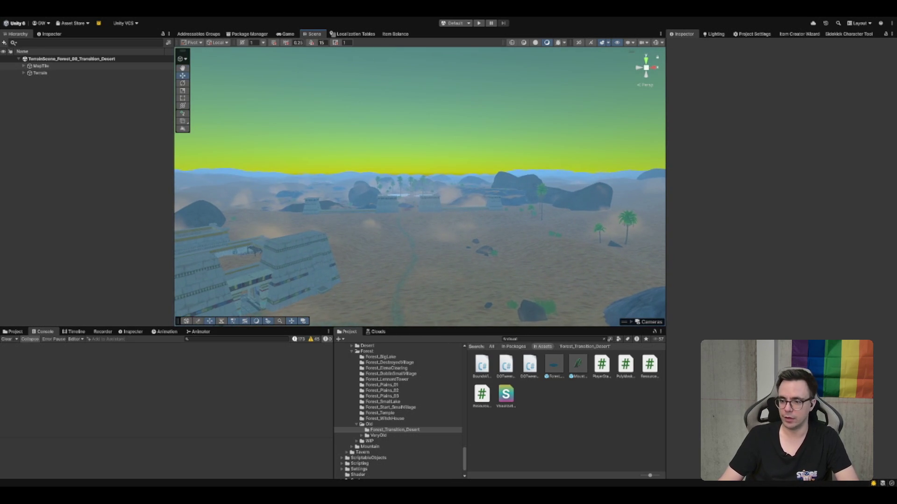
key("w")
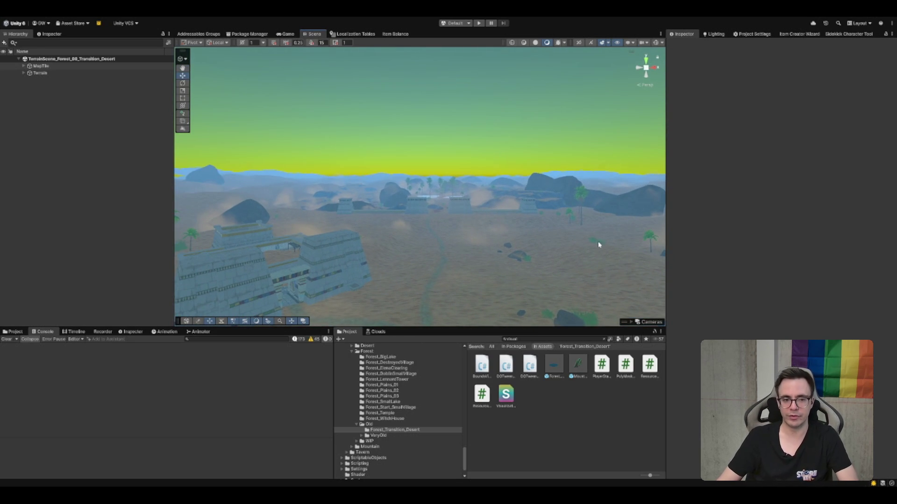
key("w")
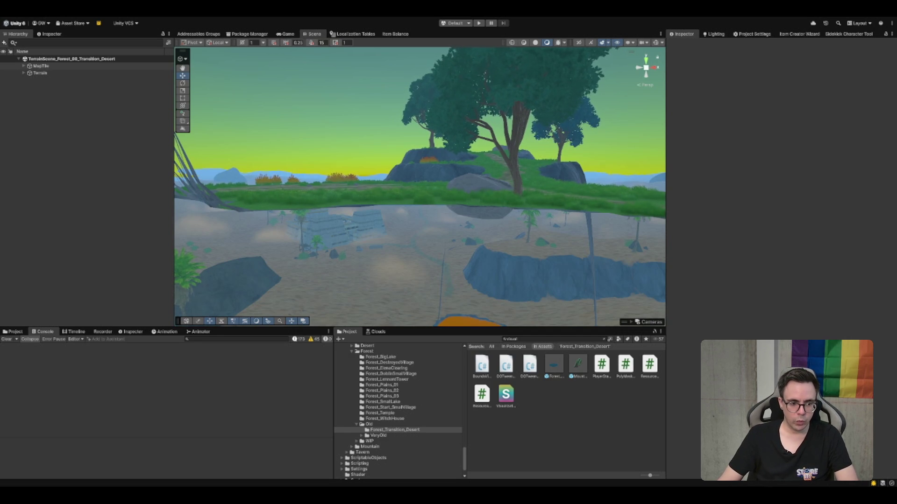
Step: Display the Old folder's two subfolders in the Project window
left_click(411, 424)
key("Left")
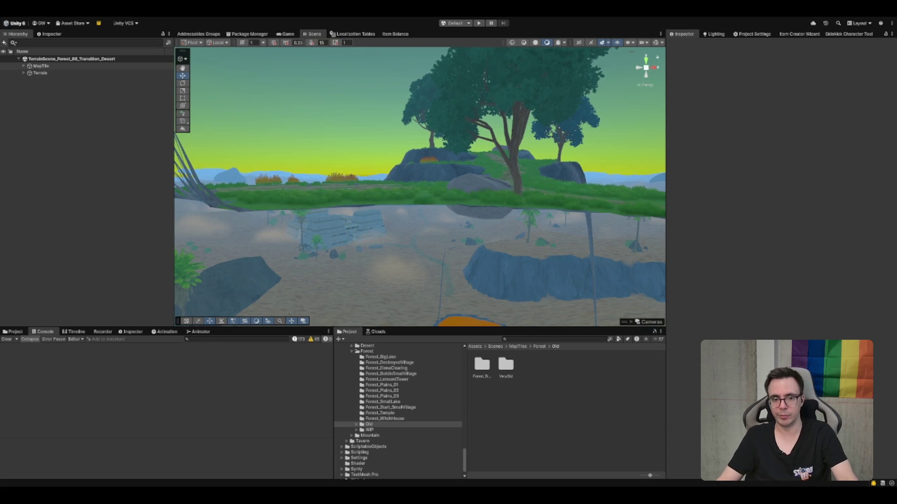
scroll(496, 204, "up", 5)
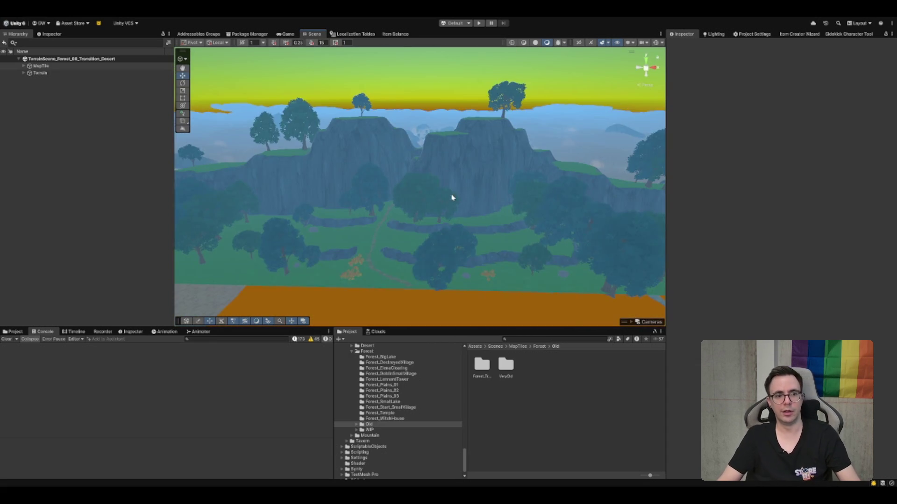
Step: Browse the Forest folder, then step back up to MapTiles' Desert, Forest and Mountain subfolders
scroll(460, 205, "up", 2)
scroll(462, 206, "down", 3)
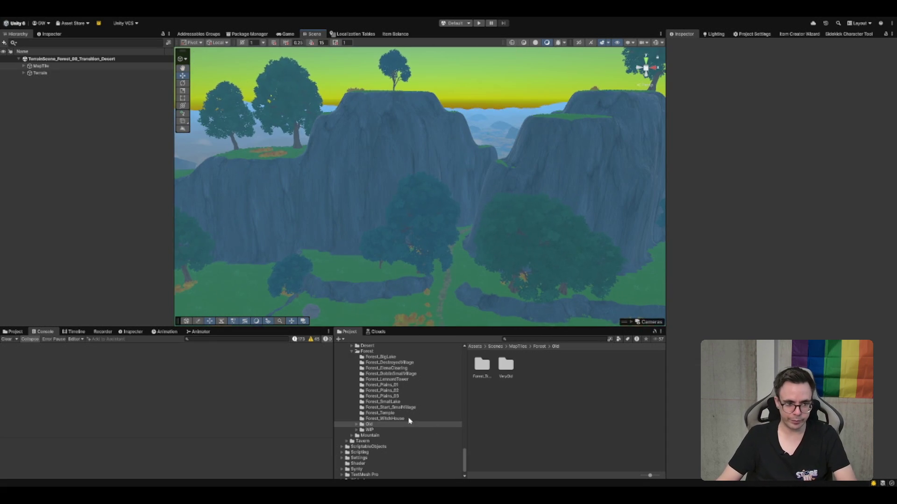
left_click(409, 360)
key("Left")
key("Left")
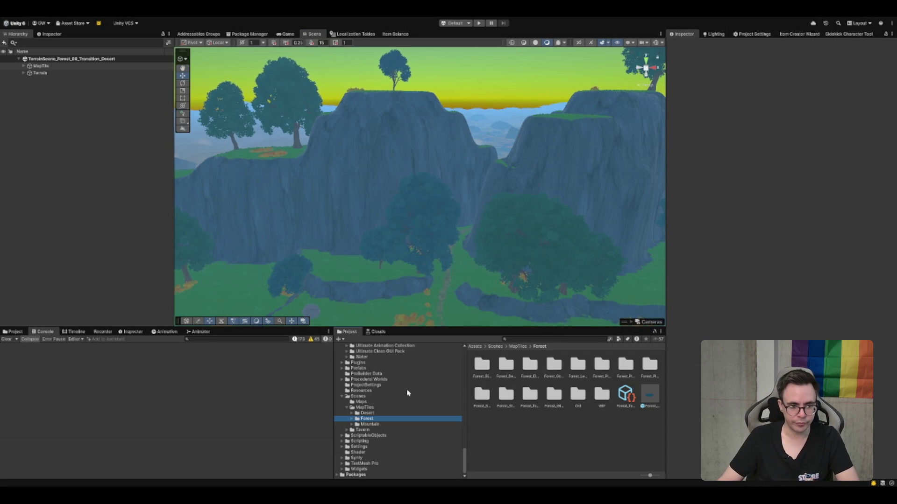
left_click(365, 414)
key("Left")
key("Left")
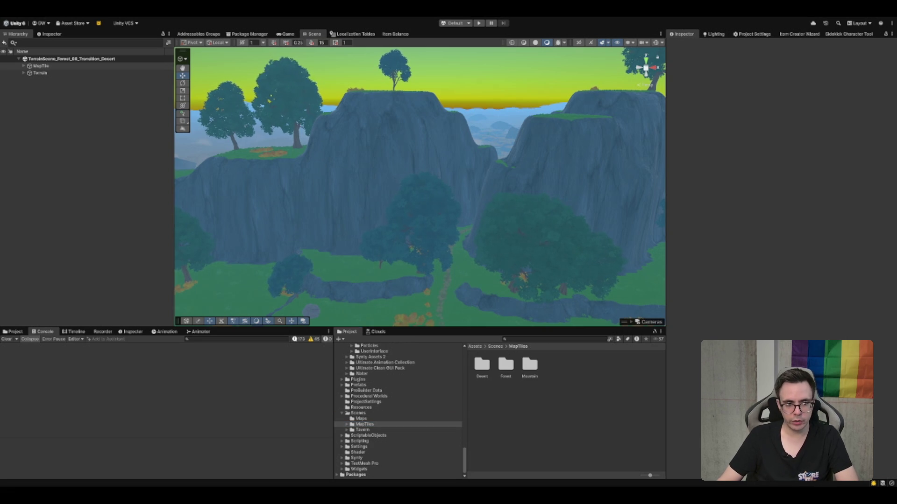
key("Left")
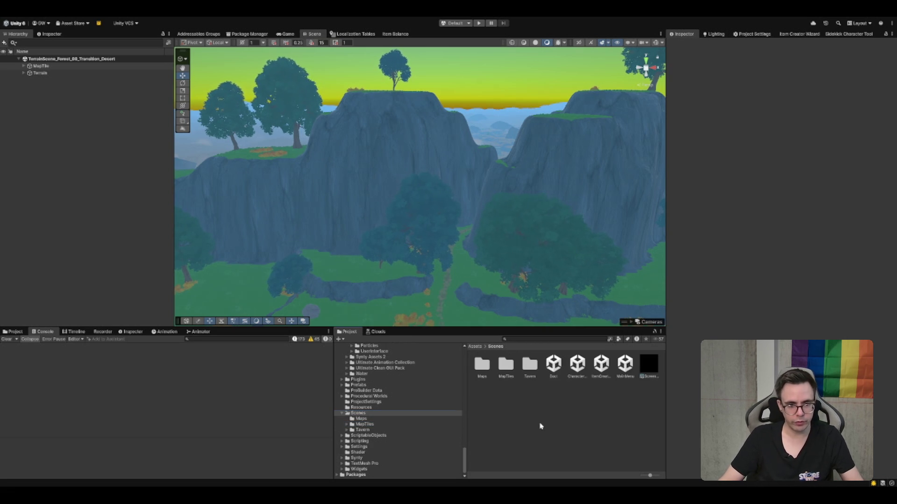
left_click(395, 424)
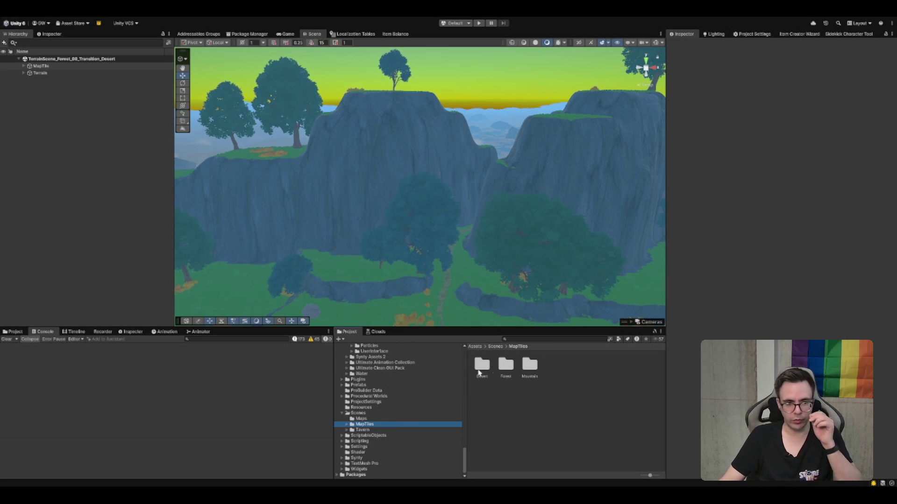
Step: Look inside Forest and its destroyed village folder, then display the Desert folder's contents
double_click(498, 376)
left_click(498, 375)
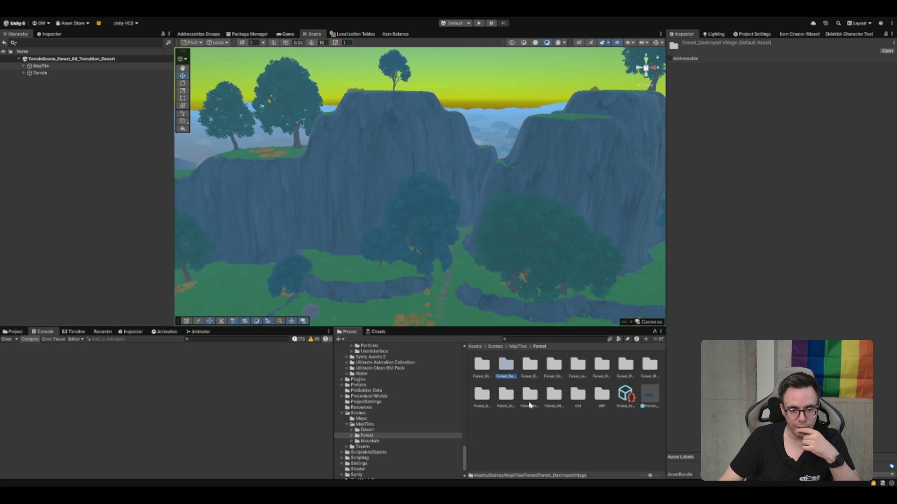
left_click(369, 435)
key("Right")
scroll(380, 432, "down", 5)
key("Left")
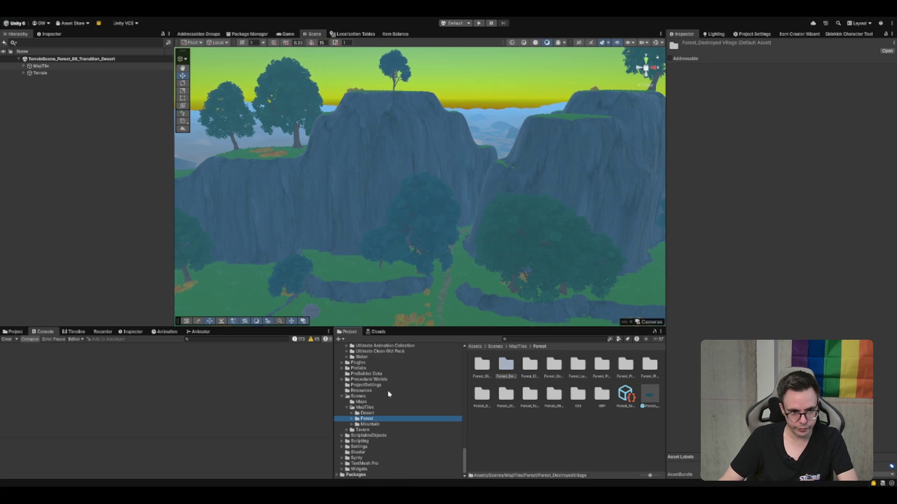
key("Up")
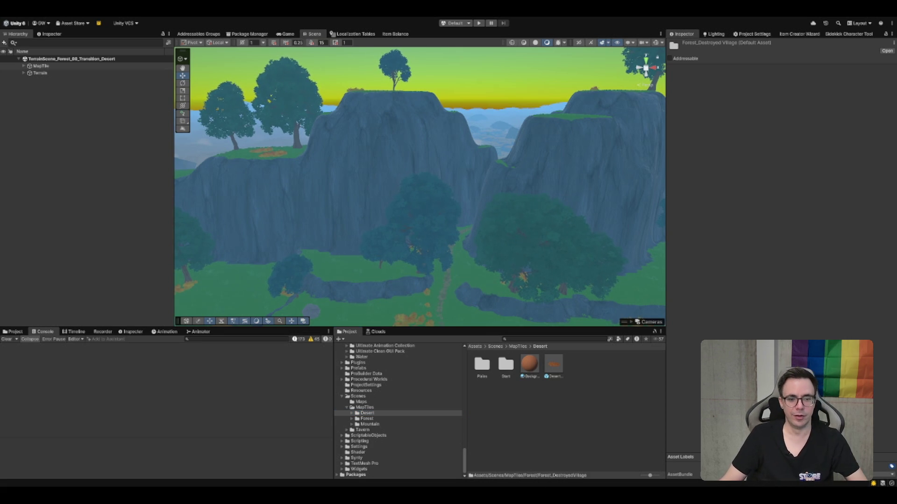
left_click(592, 453)
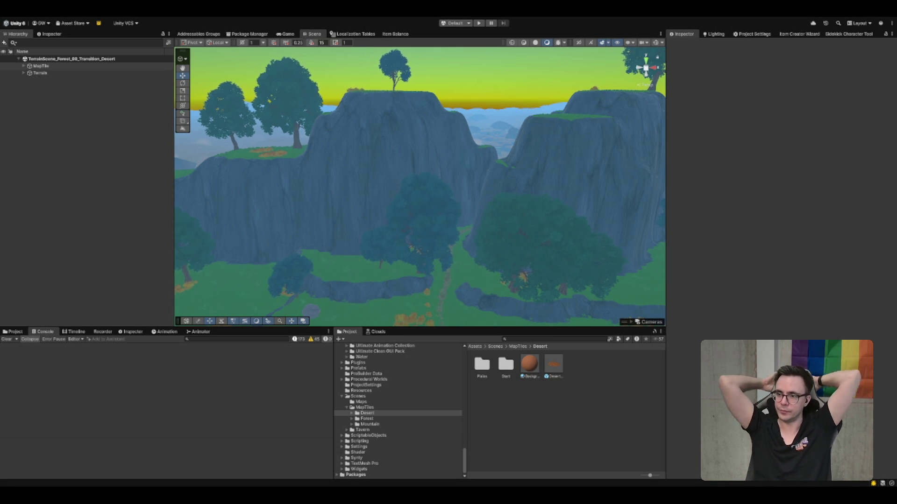
scroll(436, 160, "up", 10)
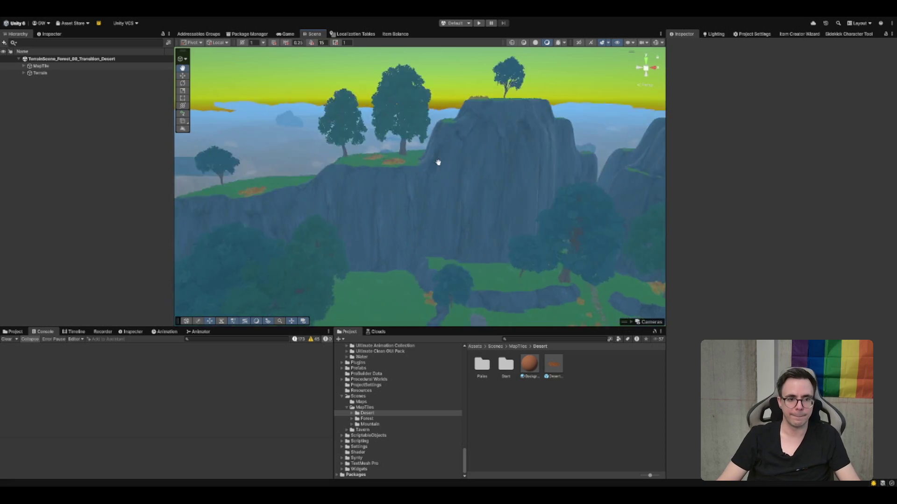
Step: Fly forward into the orange desert, then browse the MapTiles and Scenes folders
scroll(600, 146, "up", 5)
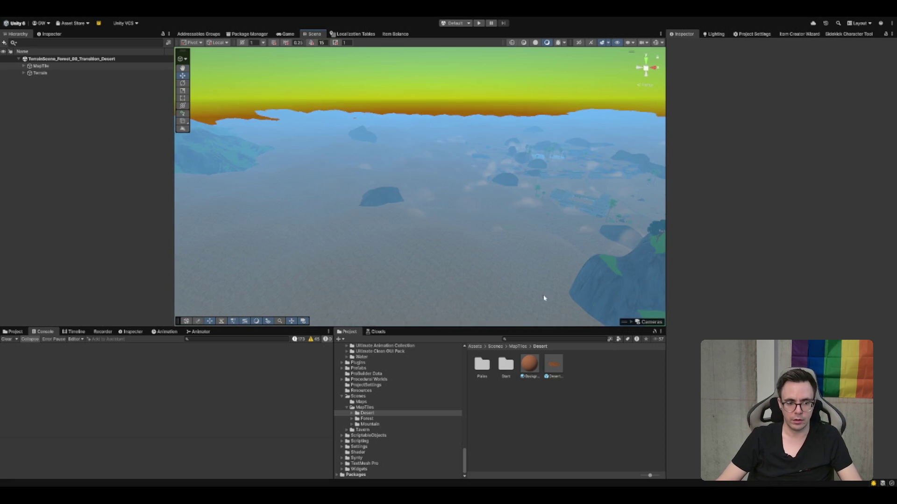
left_click(385, 408)
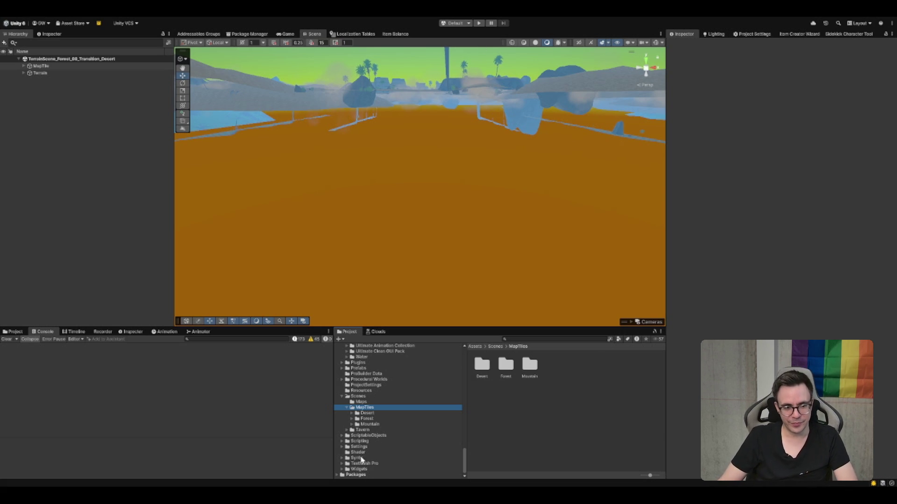
left_click(407, 396)
Step: Open the Boot scene and expand GameManager to inspect services like LocationHandlerService
left_click(548, 369)
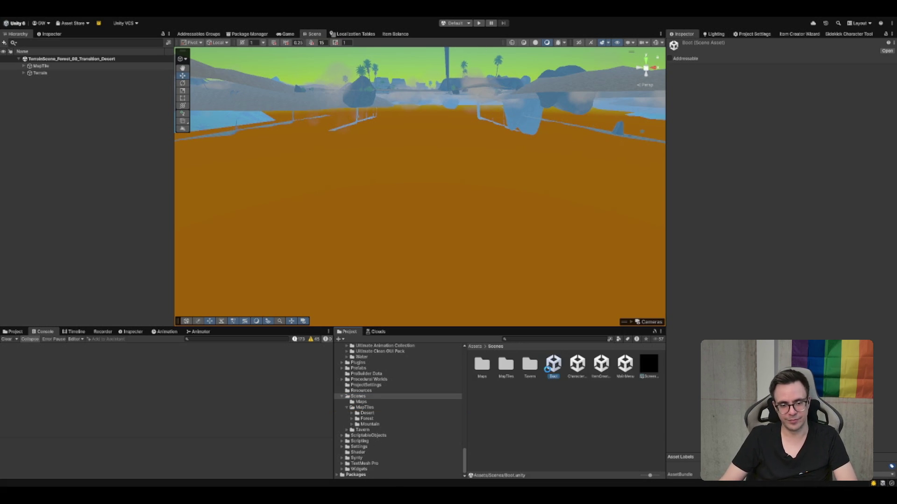
double_click(549, 369)
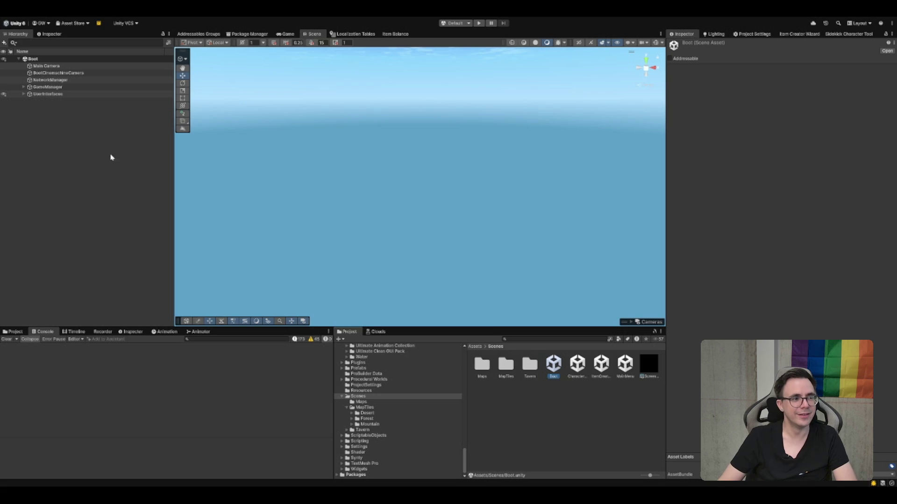
left_click(70, 87)
key("Right")
key("Down")
left_click(73, 88)
Step: Collapse GameManager and expand UserInterfaces to reveal its canvases and EventSystem
left_click(60, 94)
key("Left")
key("Left")
key("Down")
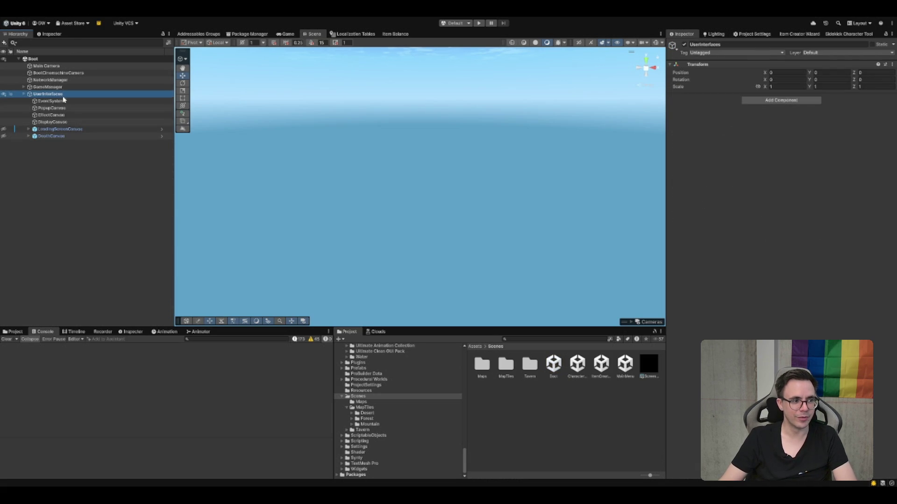
key("Right")
key("Down")
key("Down")
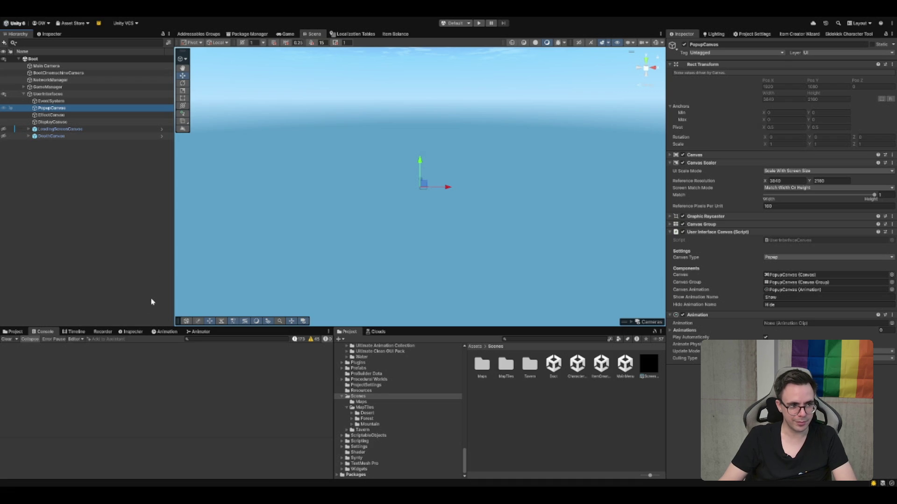
Step: Add an Image under PopupCanvas with the AbilityIcon sprite as its Source Image
key("ctrl+shift+i")
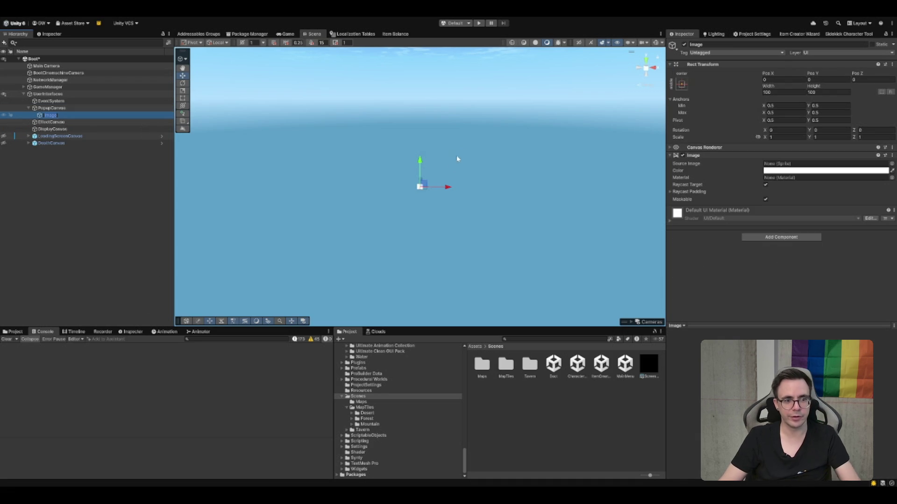
key("Return")
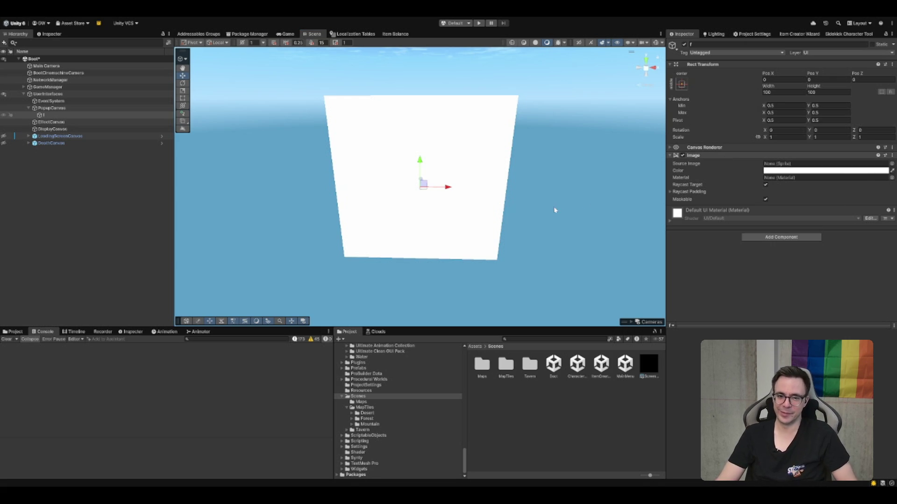
key("ctrl+z")
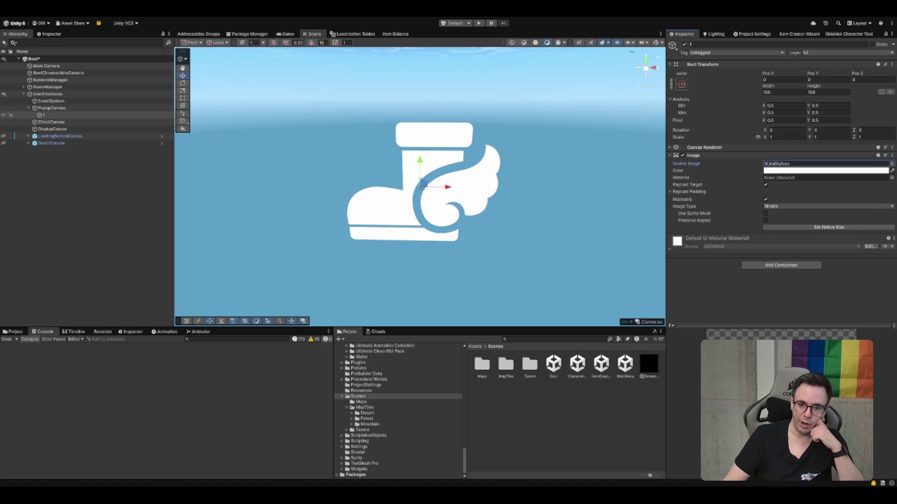
Step: Show the AbilityIcon texture's import settings, then bring up the Package Manager
left_click(784, 164)
left_click(484, 364)
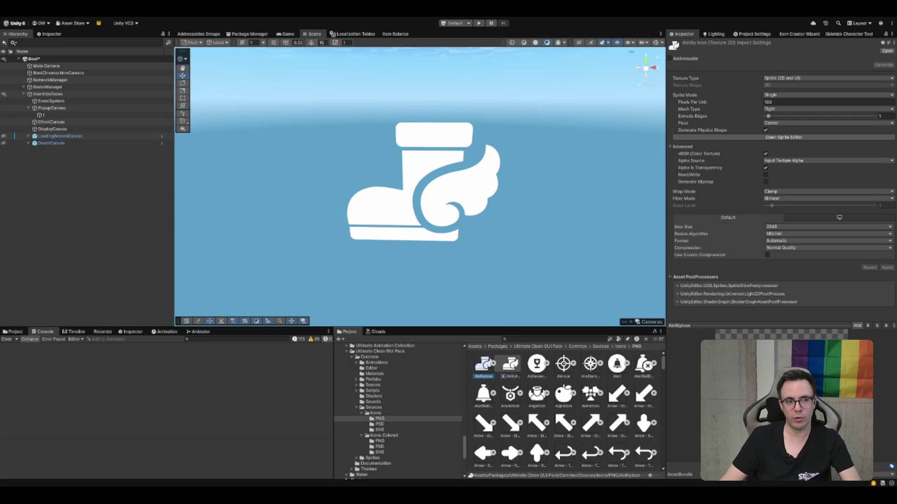
left_click(252, 34)
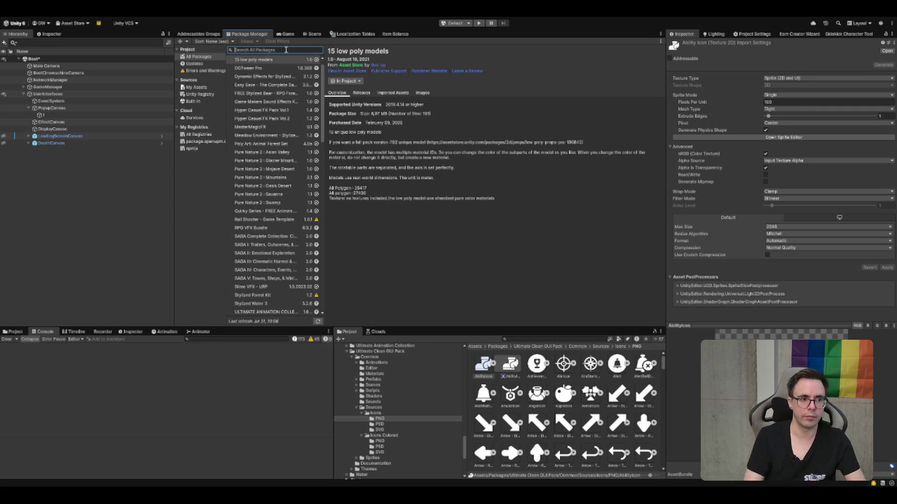
Step: Move from DOTween Pro to the Unity Registry package list and search it for 'photo'
left_click(279, 68)
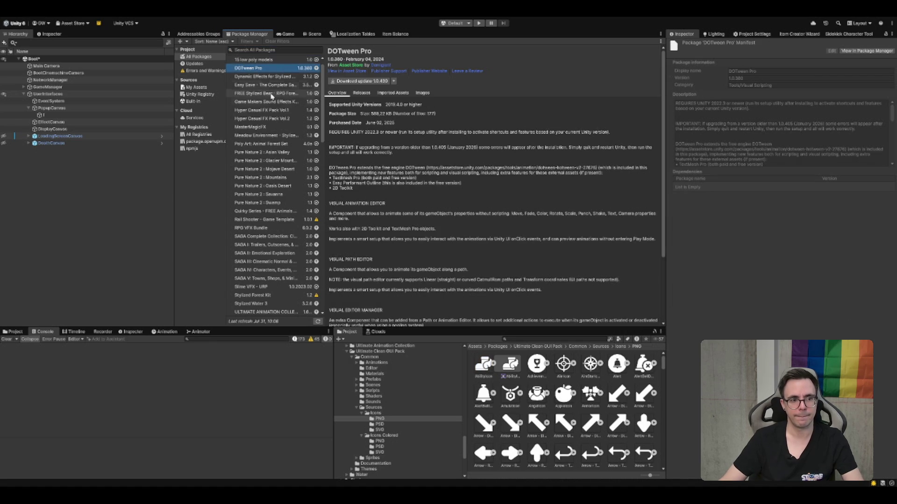
scroll(289, 63, "up", 1)
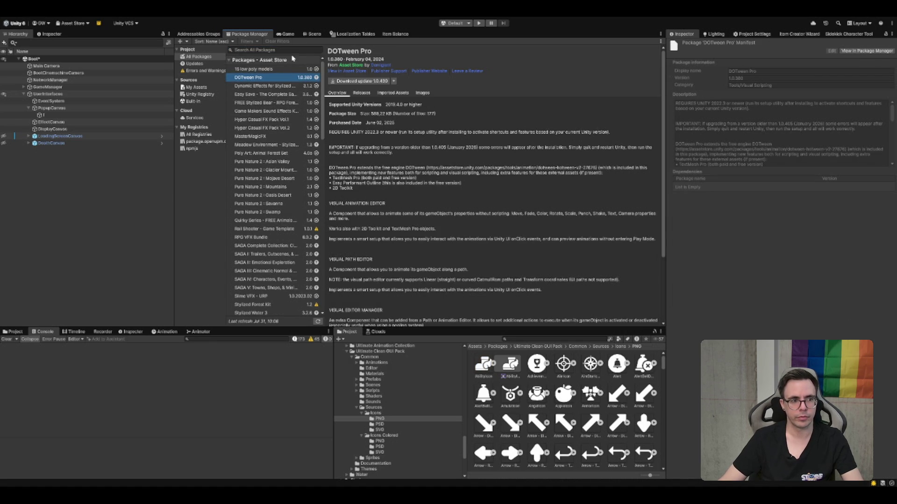
left_click(199, 94)
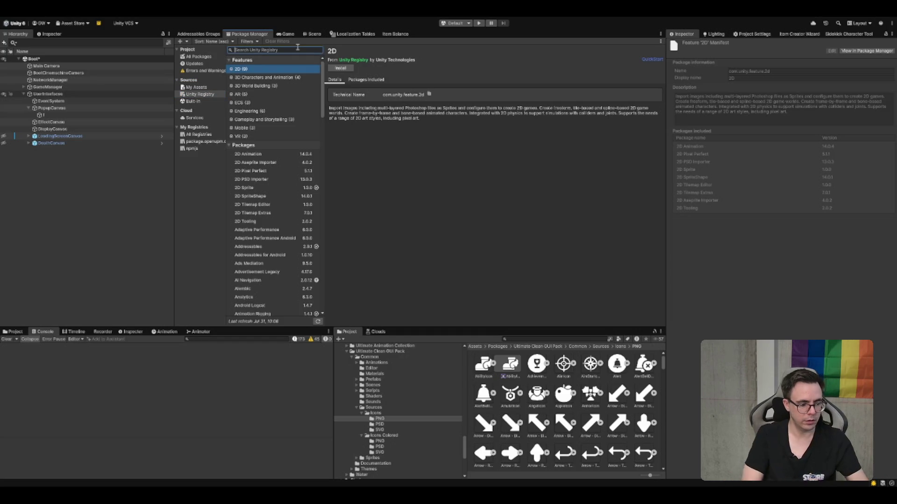
type("photo")
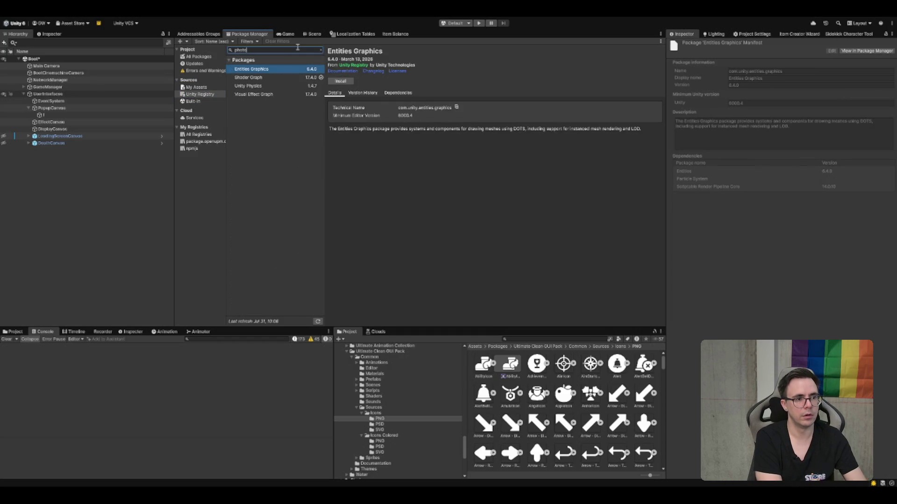
key("BackSpace")
key("BackSpace")
key("BackSpace")
key("BackSpace")
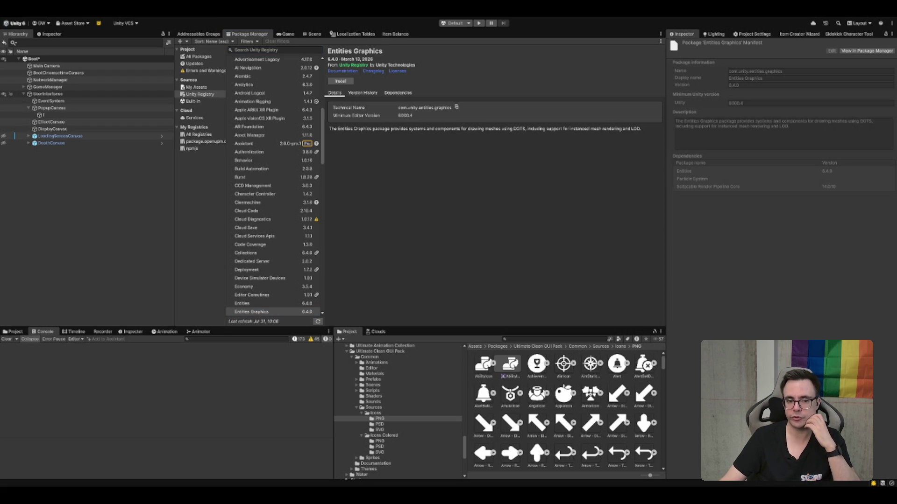
left_click(485, 364)
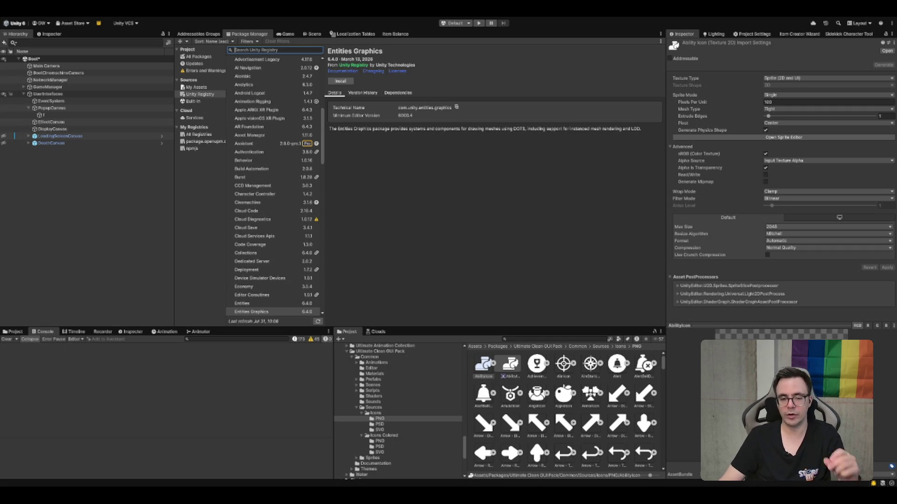
Step: Collapse the Ultimate Clean GUI Pack and Scenes folders, then bring the Steam store to front
double_click(425, 352)
double_click(403, 395)
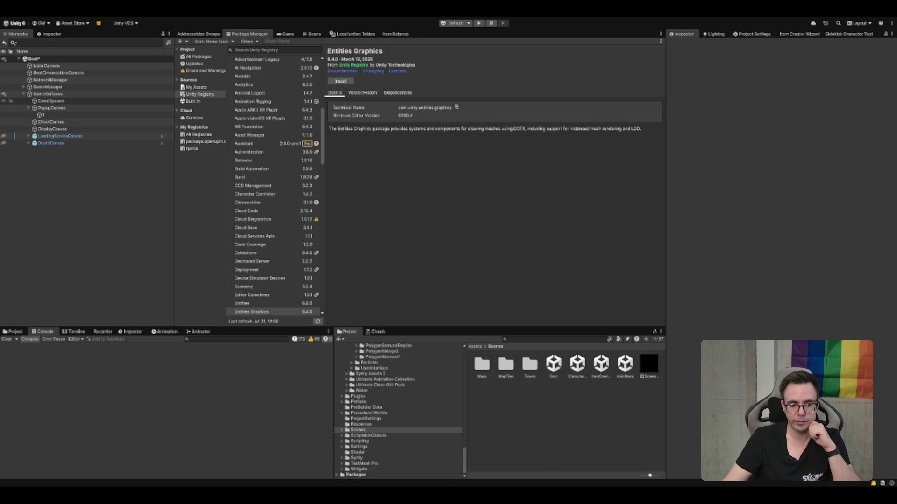
key("alt+Tab")
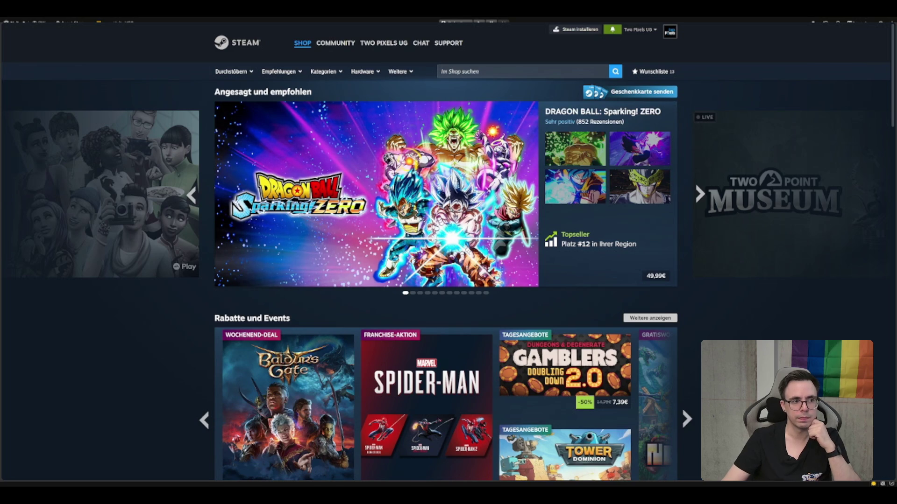
Step: Return from the Steam store to the Unity editor's Package Manager
key("alt+Tab")
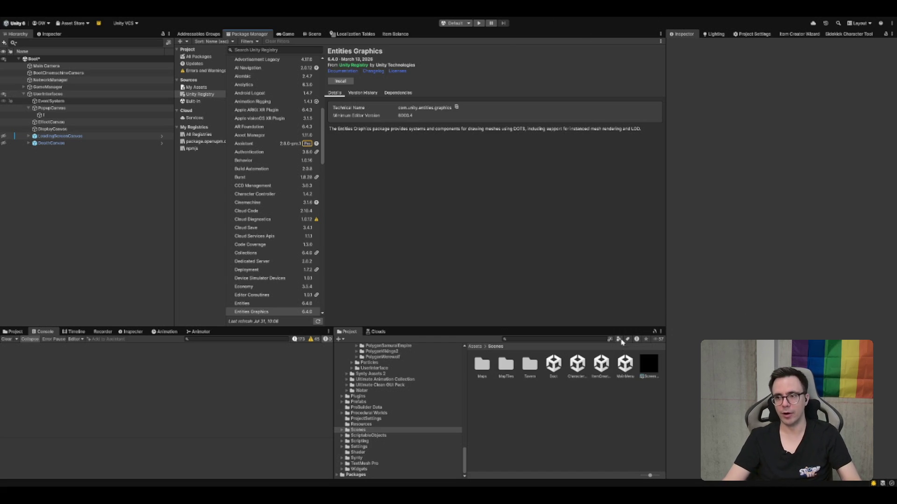
left_click(625, 366)
left_click(548, 406)
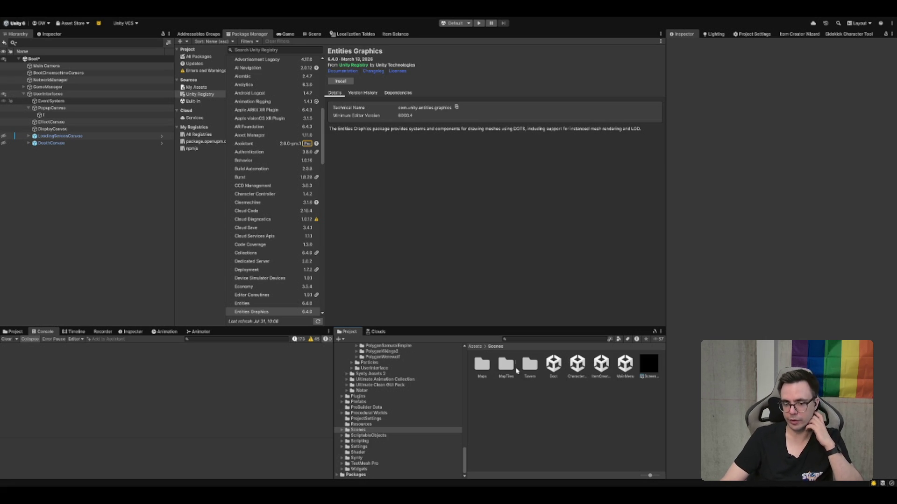
left_click(531, 362)
left_click(553, 366)
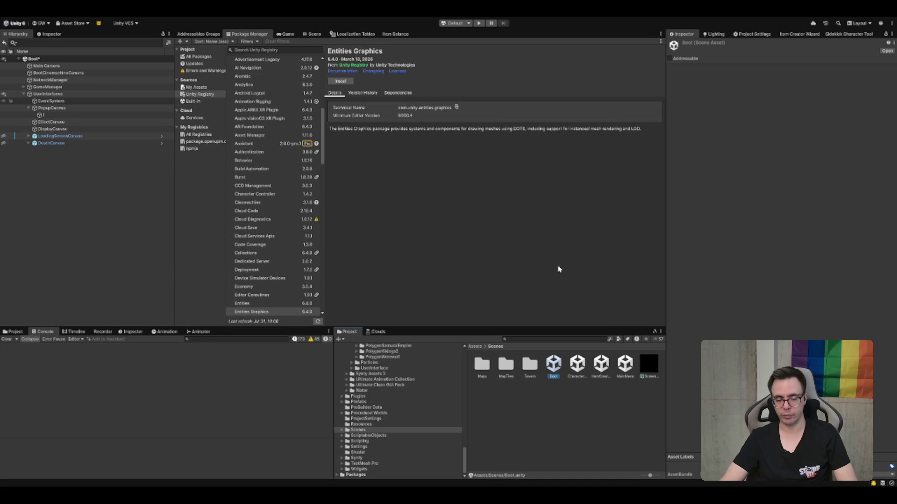
left_click(543, 388)
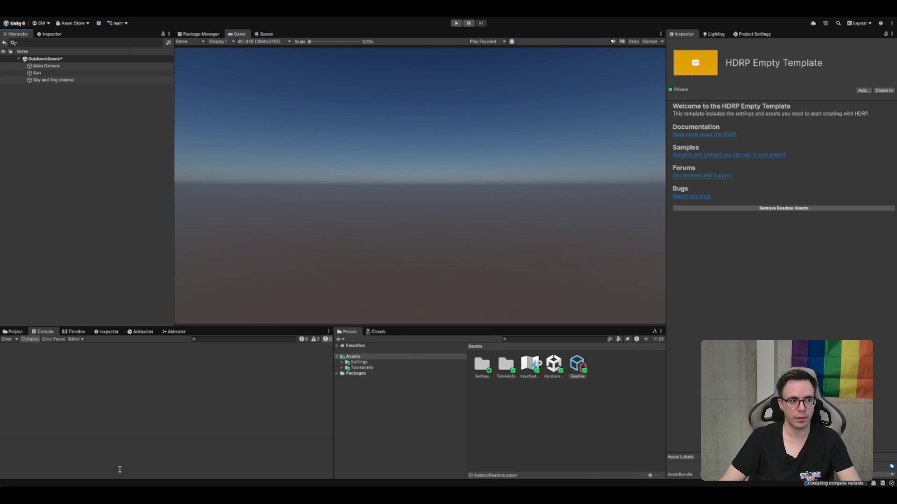
Step: Inspect the OutdoorsScene and Settings assets, then save the OutdoorsScene with Ctrl+S
left_click(562, 411)
left_click(559, 376)
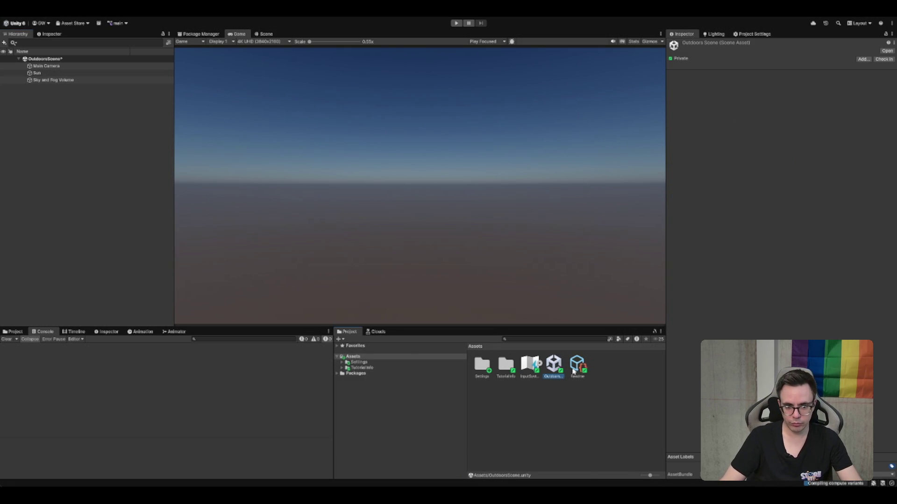
left_click(488, 373)
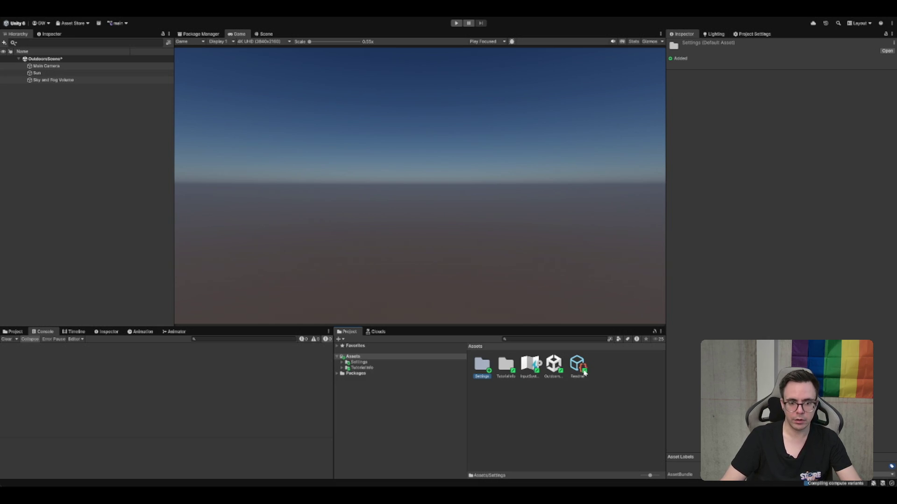
left_click(560, 411)
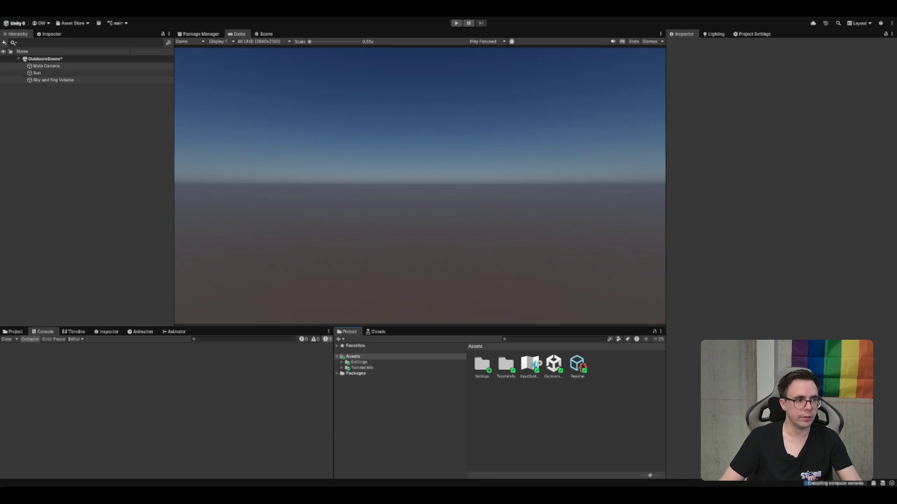
key("ctrl+s")
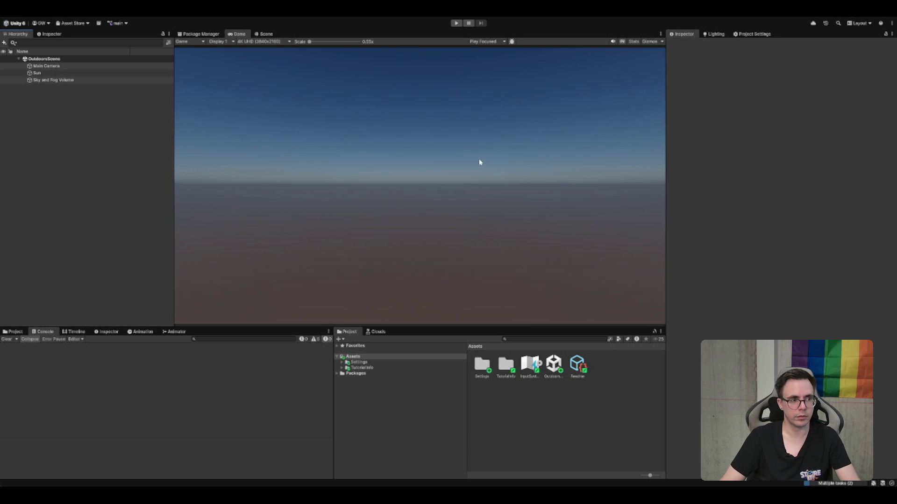
Step: Check the Sun light and the OutdoorsScene asset in the Inspector, then deselect
left_click(86, 74)
left_click(89, 126)
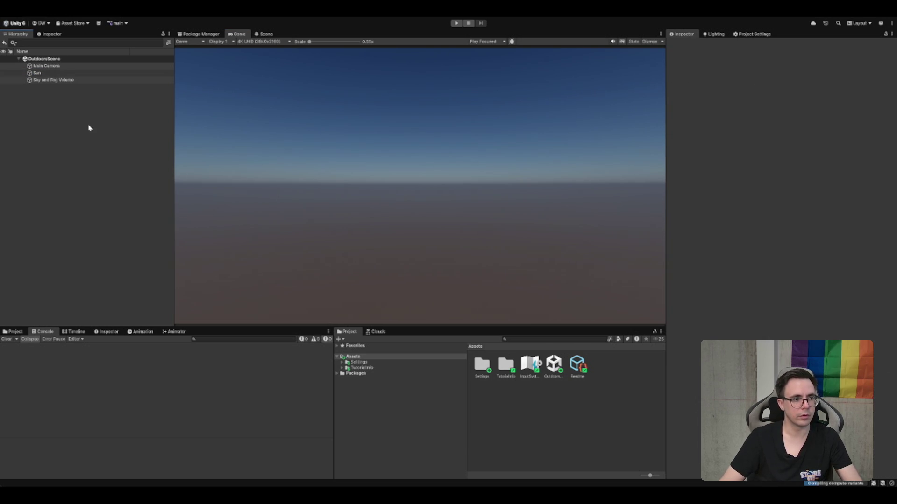
left_click(554, 366)
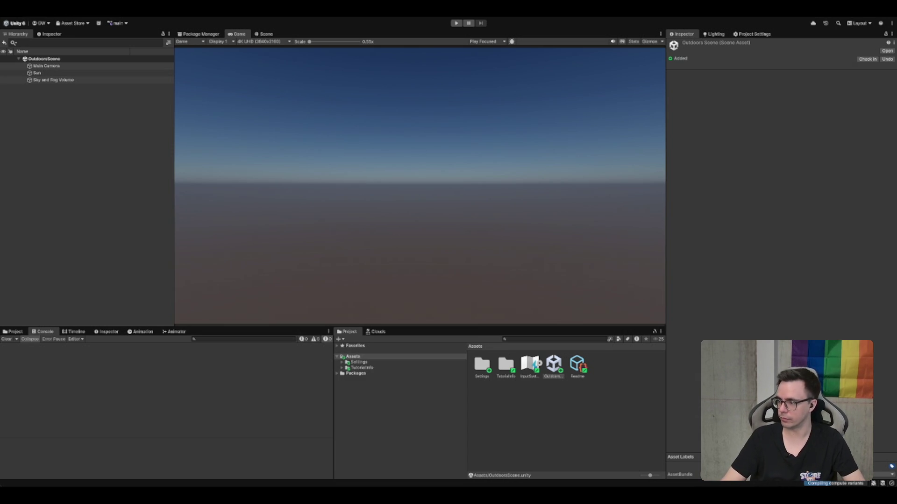
left_click(591, 396)
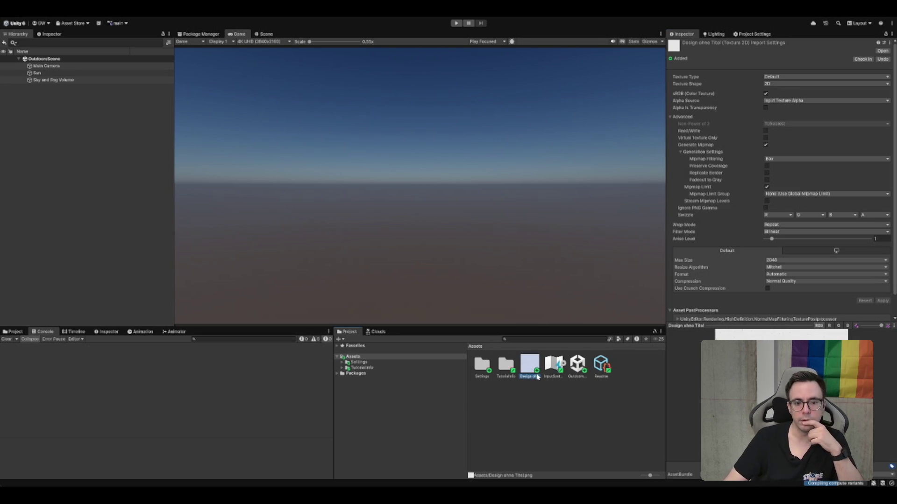
Step: Review the Readme, OutdoorsScene and Assets folder, then bring up the scene Lighting settings
left_click(603, 365)
left_click(532, 413)
left_click(586, 380)
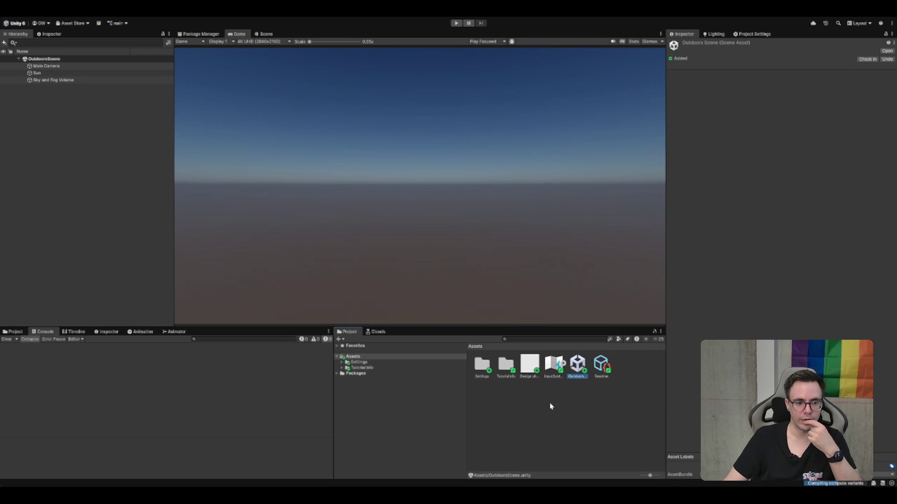
left_click(349, 411)
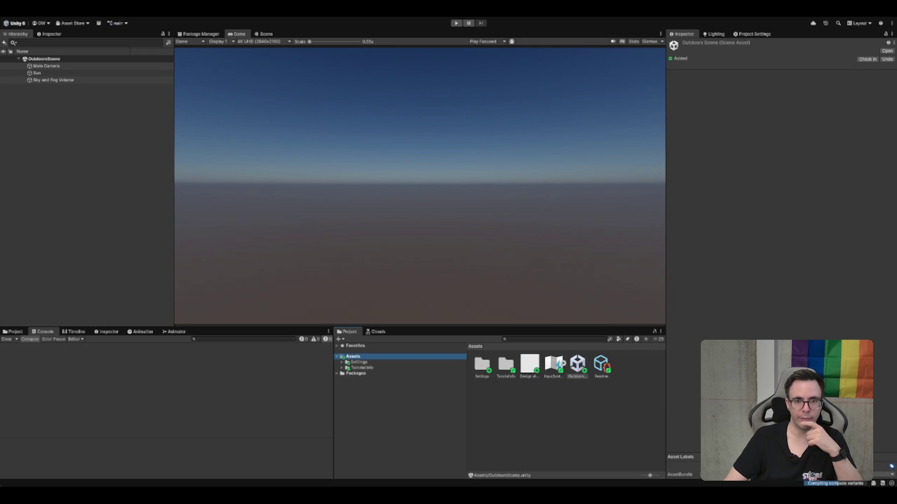
left_click(715, 43)
left_click(714, 34)
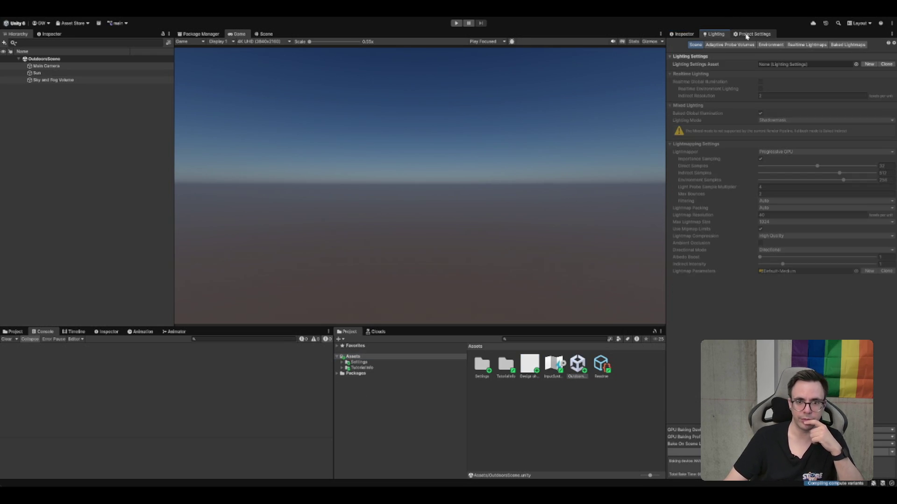
left_click(683, 34)
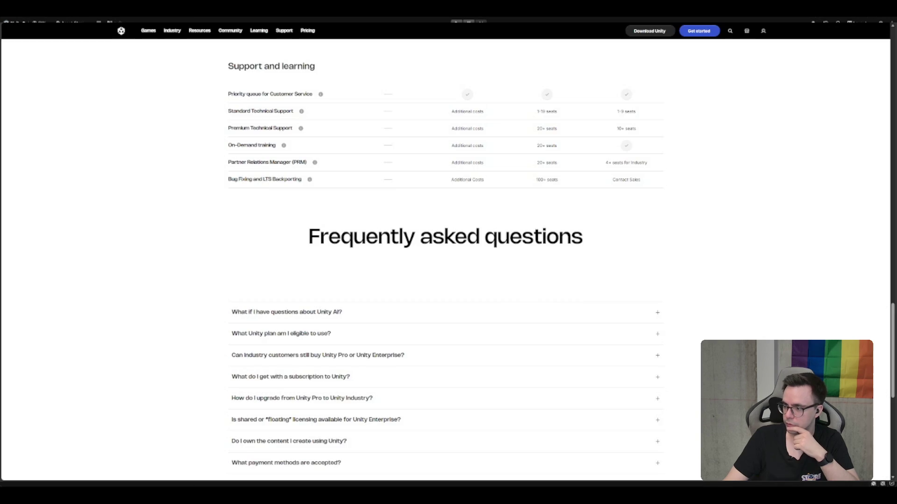
scroll(445, 271, "up", 2)
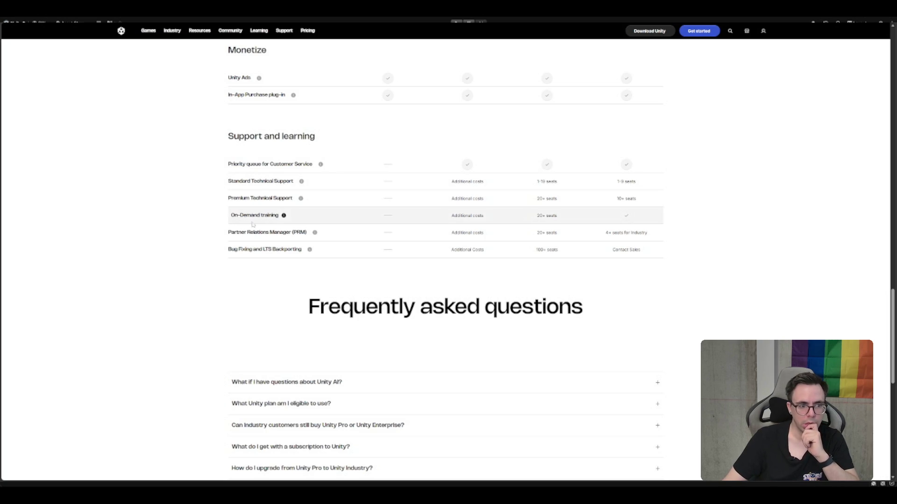
scroll(272, 308, "up", 9)
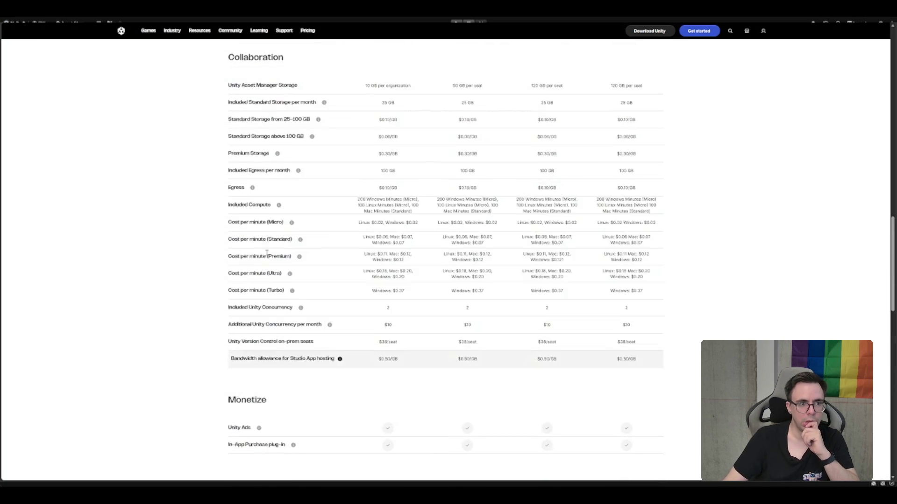
scroll(320, 299, "up", 11)
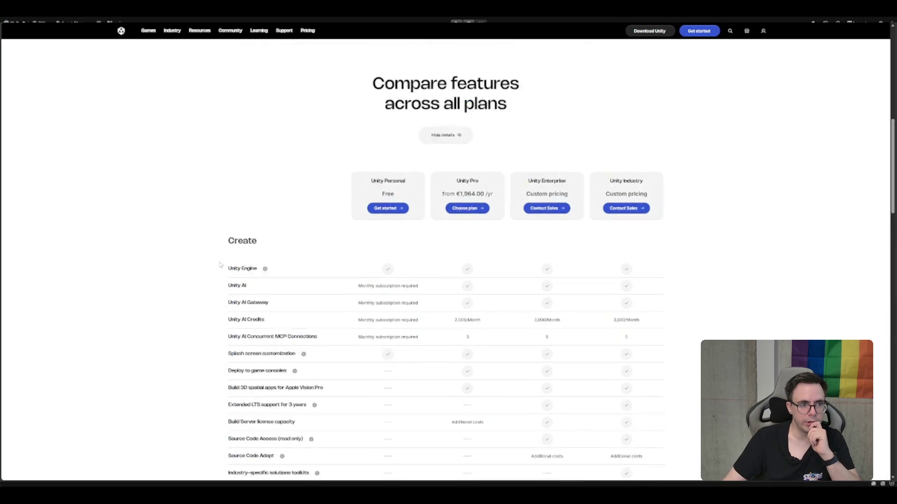
scroll(222, 264, "down", 8)
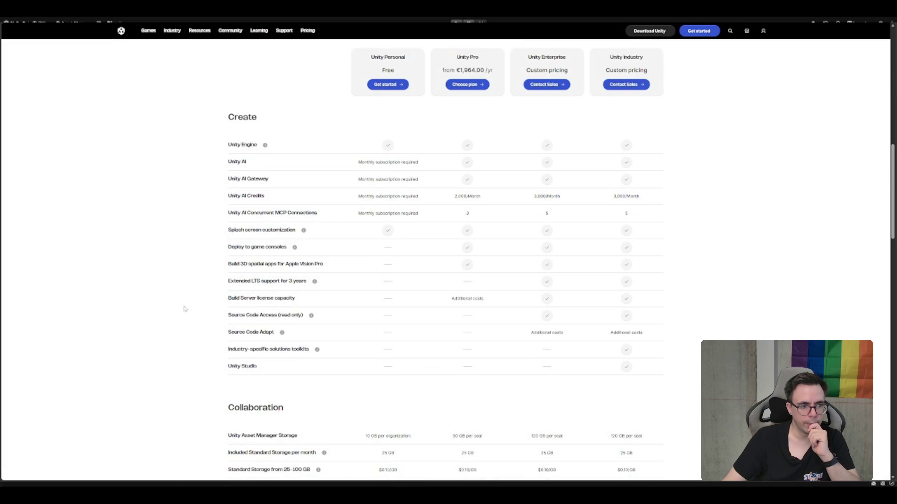
scroll(191, 317, "down", 1)
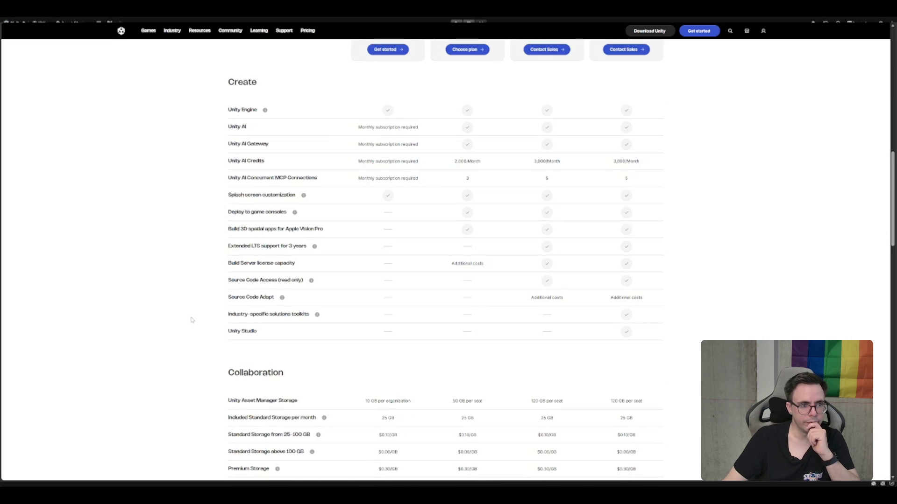
scroll(192, 320, "down", 20)
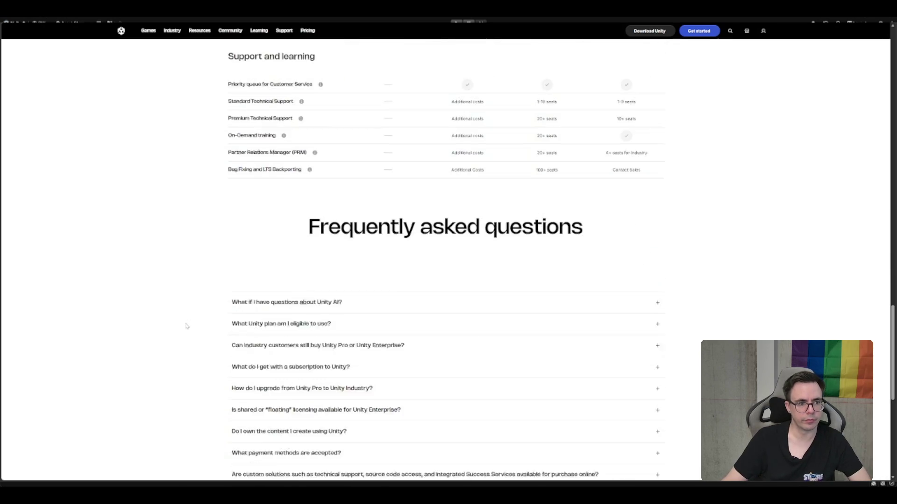
scroll(186, 340, "up", 5)
scroll(186, 345, "up", 5)
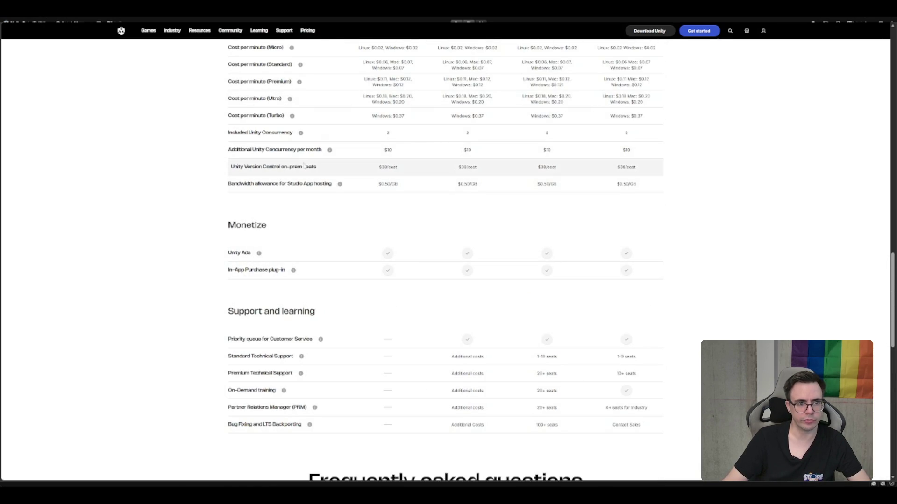
Step: Find the $38/seat Unity Version Control on-prem seats row, close the 'Version' search, and scroll on
triple_click(280, 166)
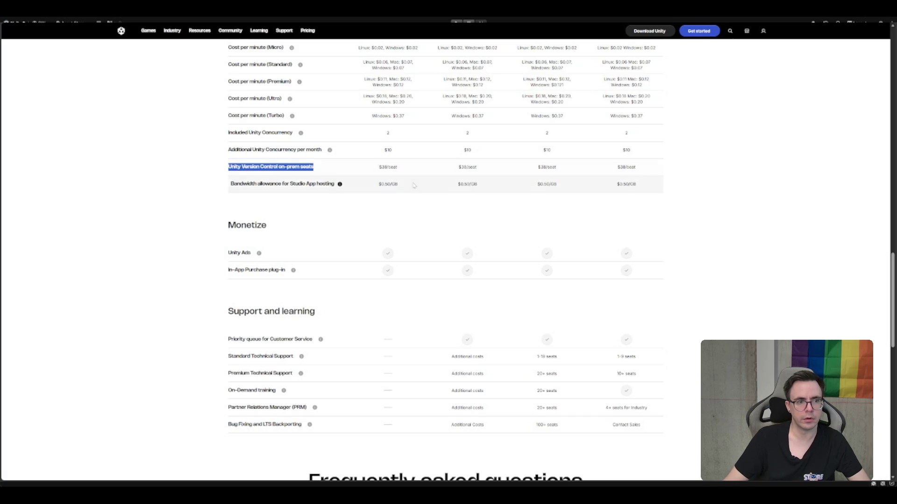
scroll(458, 229, "up", 3)
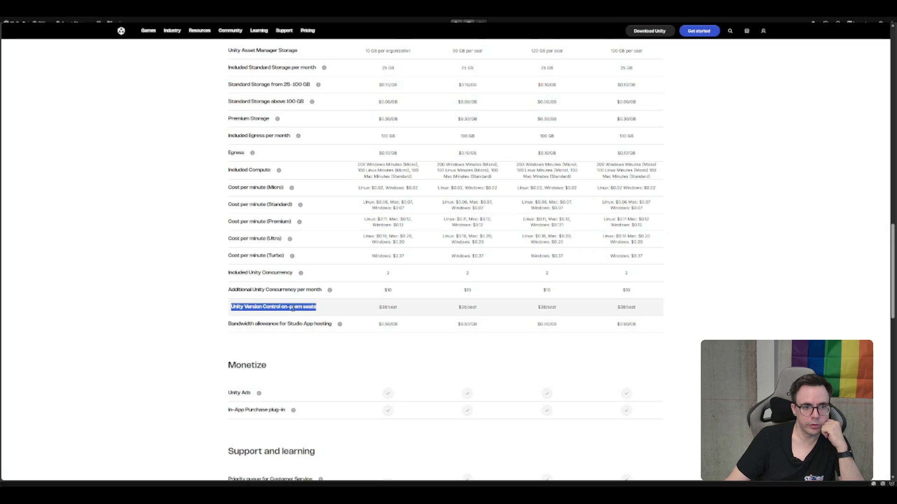
scroll(292, 308, "up", 2)
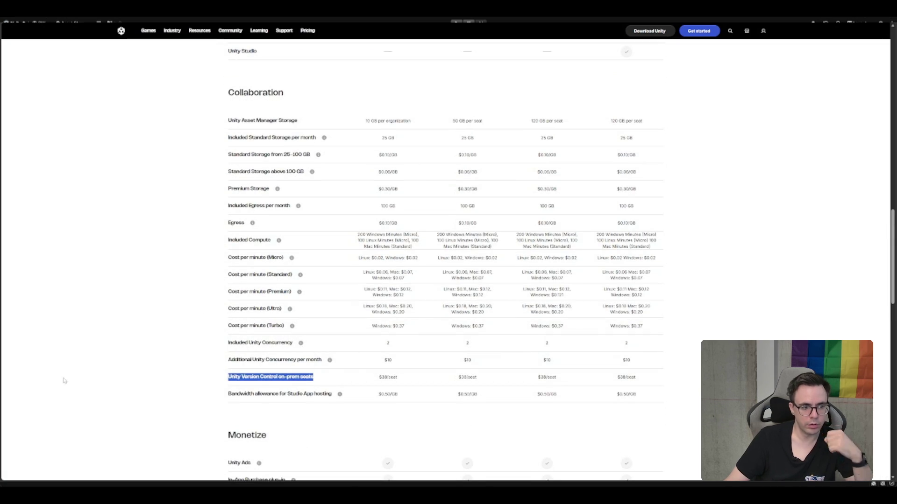
left_click(103, 359)
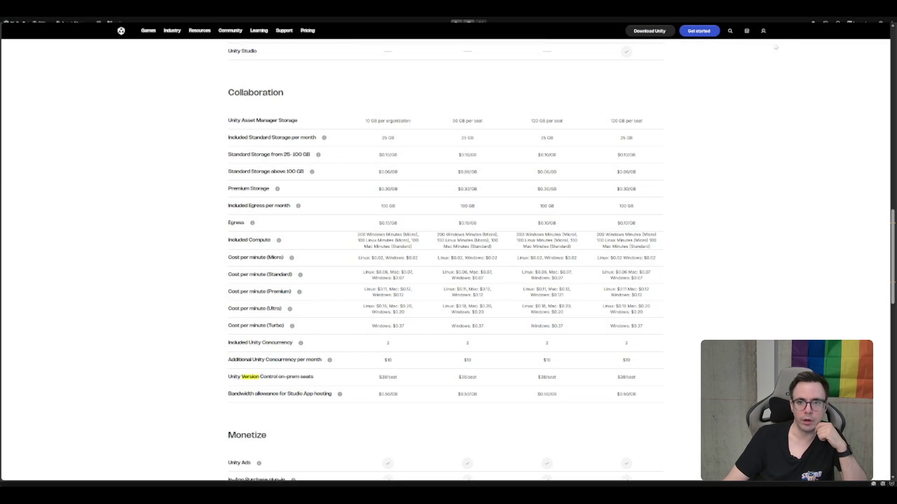
left_click(817, 34)
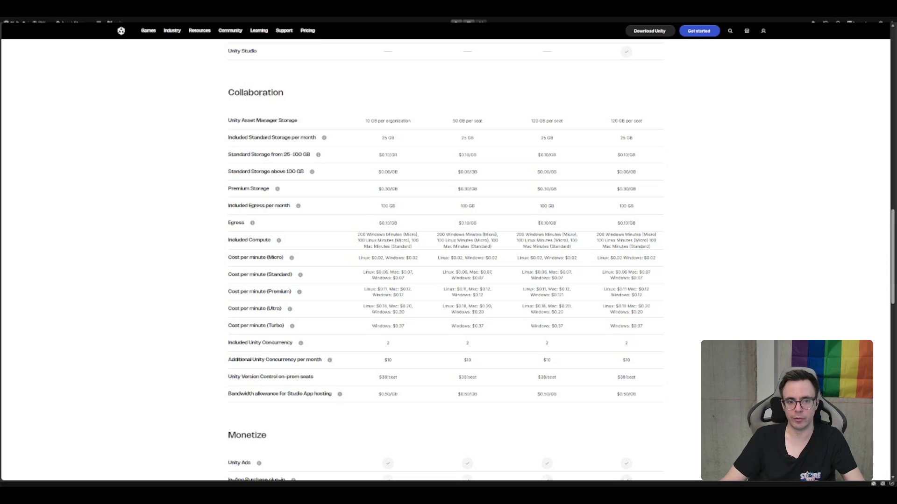
scroll(685, 242, "down", 10)
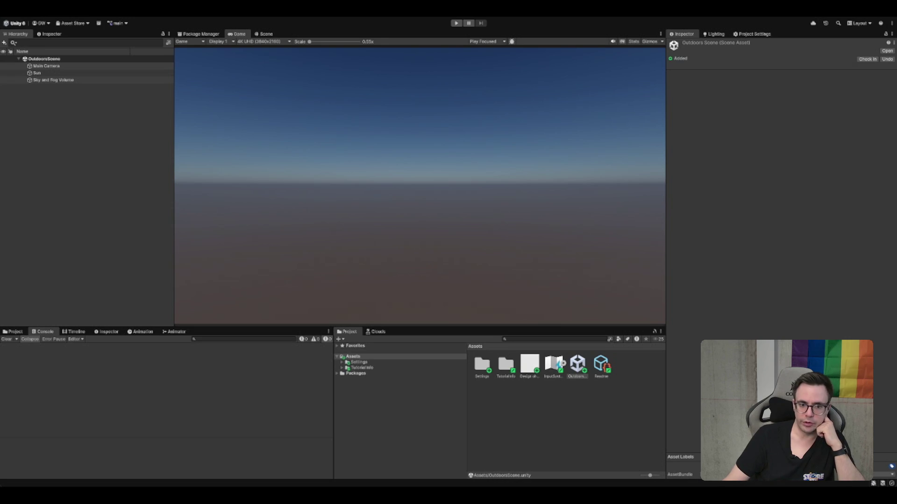
Step: Check the Sun's Light settings from the Hierarchy, then deselect it
left_click(609, 417)
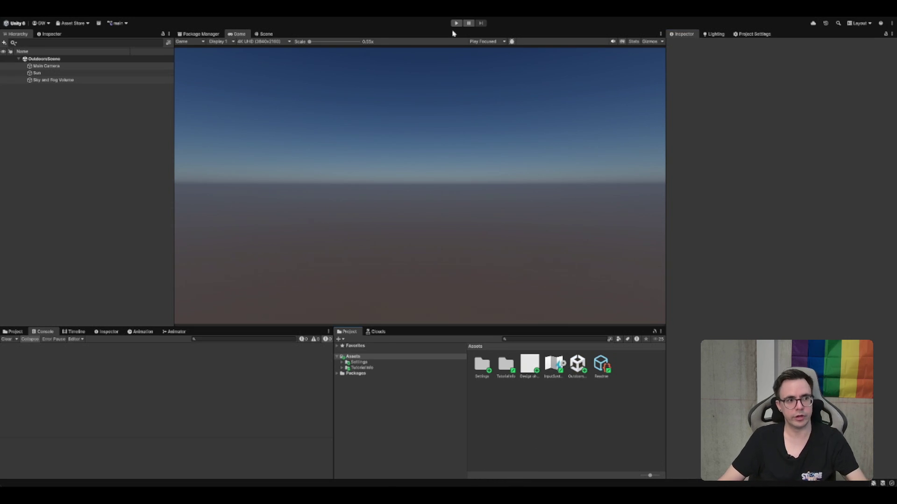
left_click(37, 73)
left_click(167, 200)
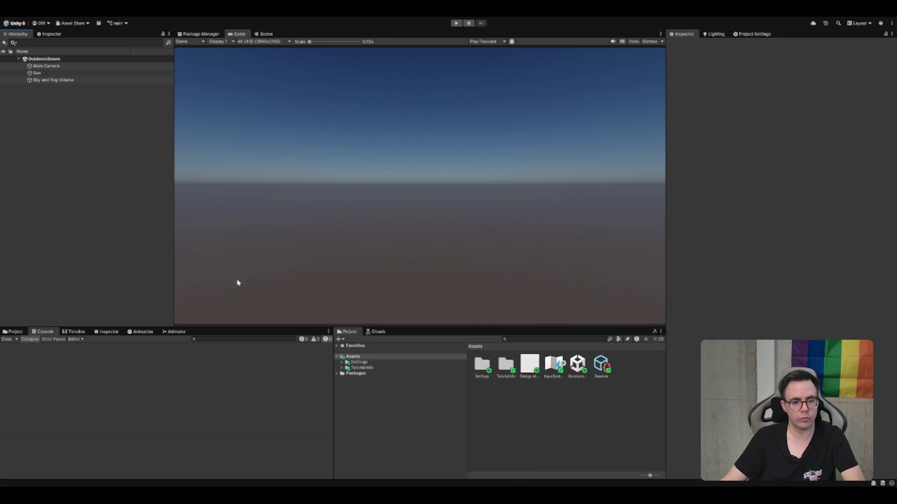